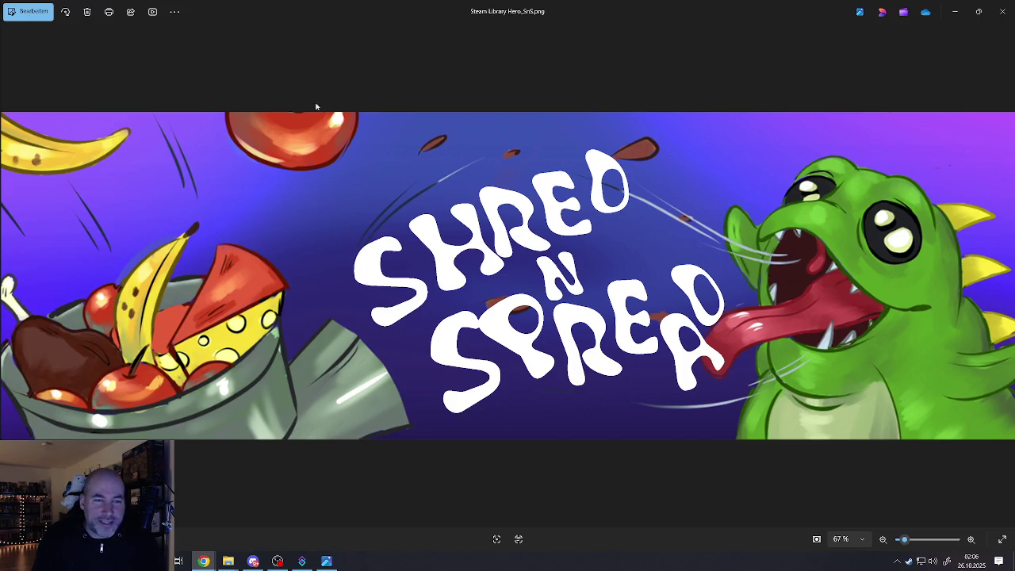
# Close the Steam Library Hero_SnS.png banner preview in Photos.
pyautogui.click(1001, 12)
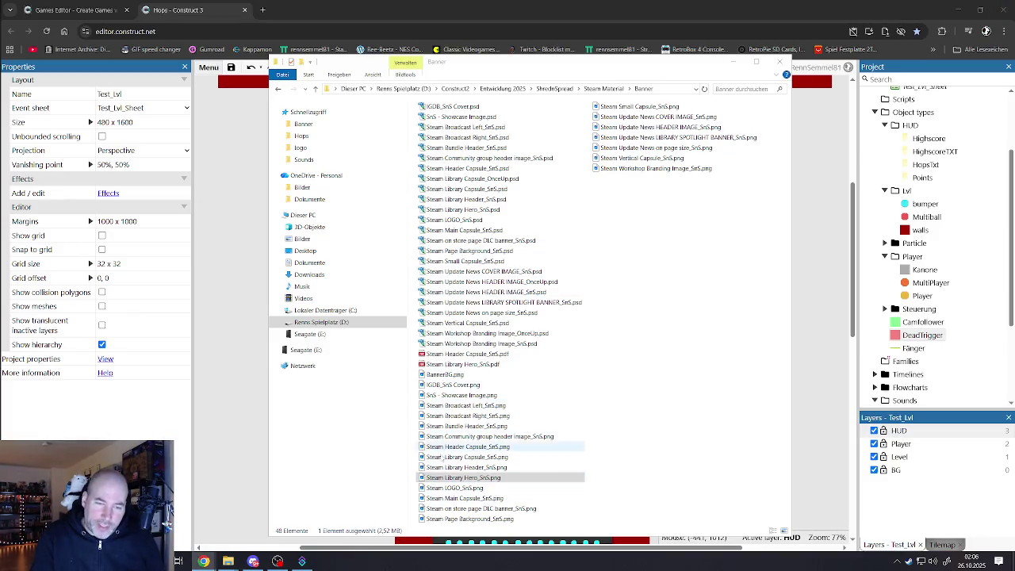
# Open IGDB_SnS Cover.png from the Banner folder in Photos.
pyautogui.click(628, 106)
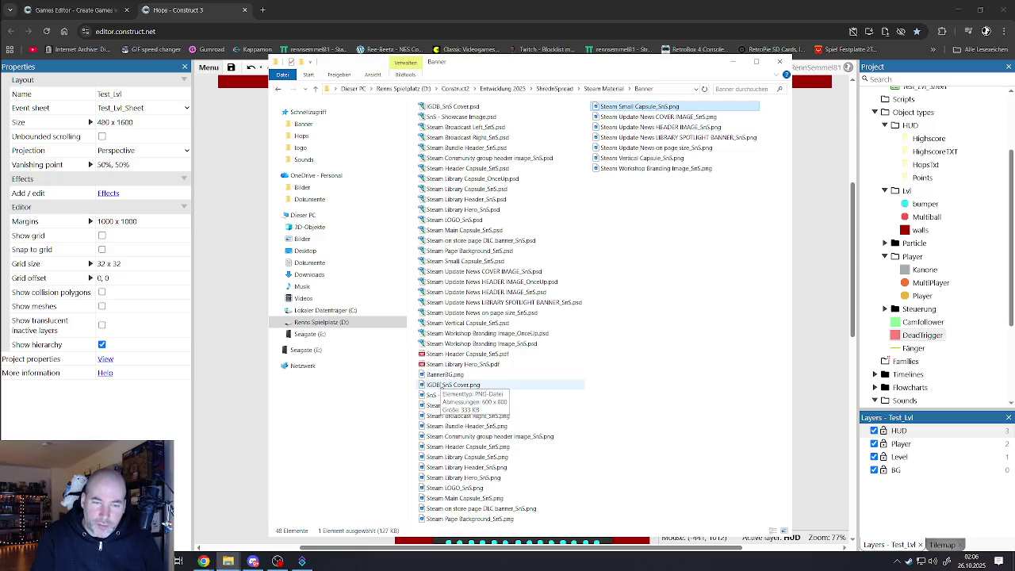
pyautogui.doubleClick(436, 386)
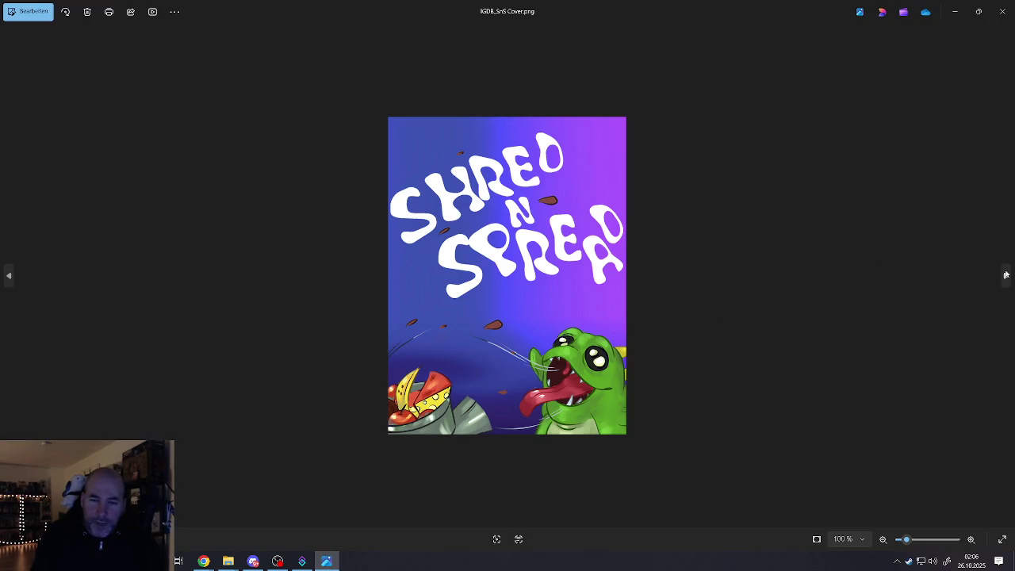
# Step through the SnS banners up to the Steam Library Header and Hero images.
pyautogui.click(1006, 276)
pyautogui.click(1006, 275)
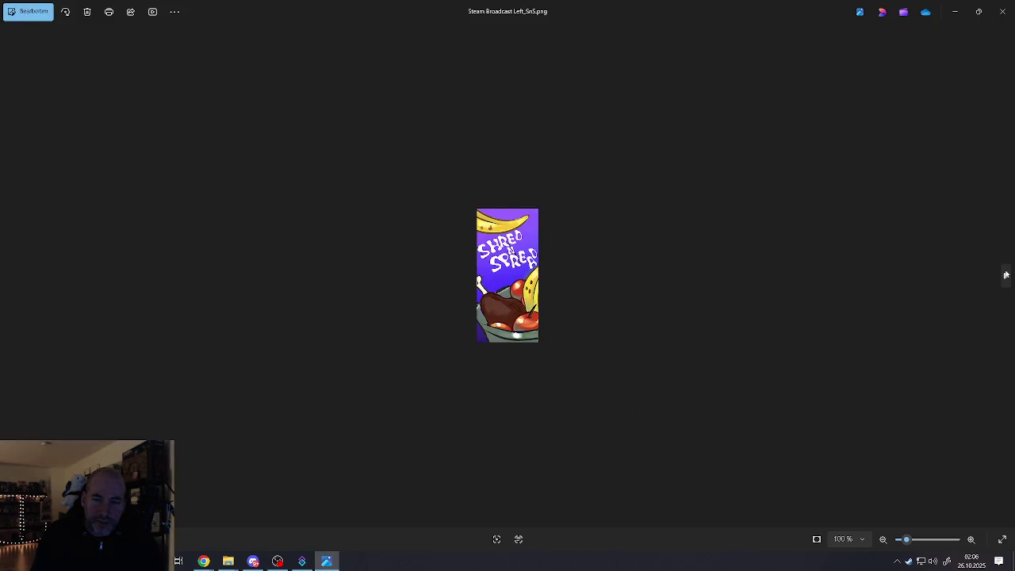
pyautogui.click(1006, 276)
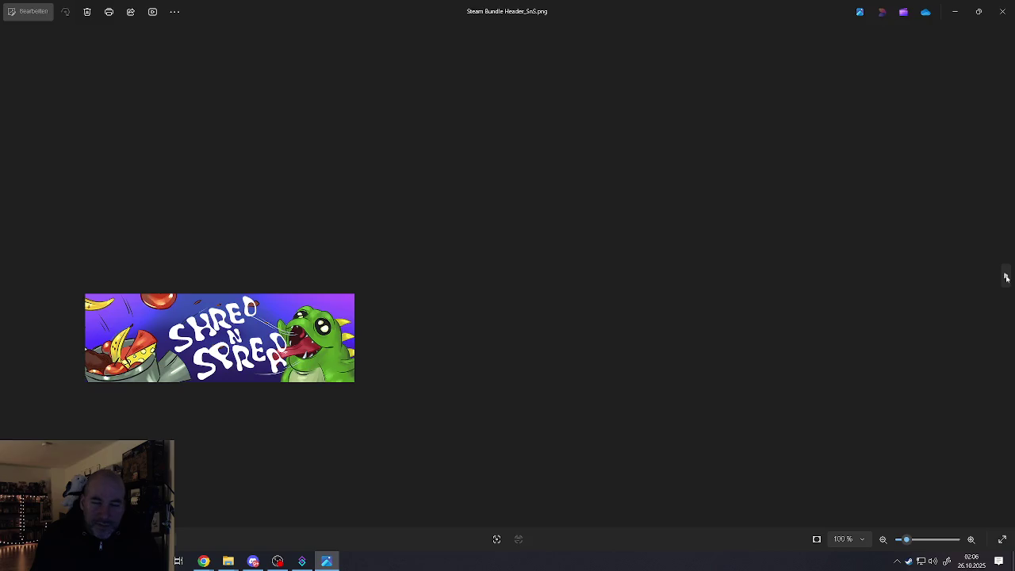
pyautogui.click(1006, 276)
pyautogui.click(1006, 276)
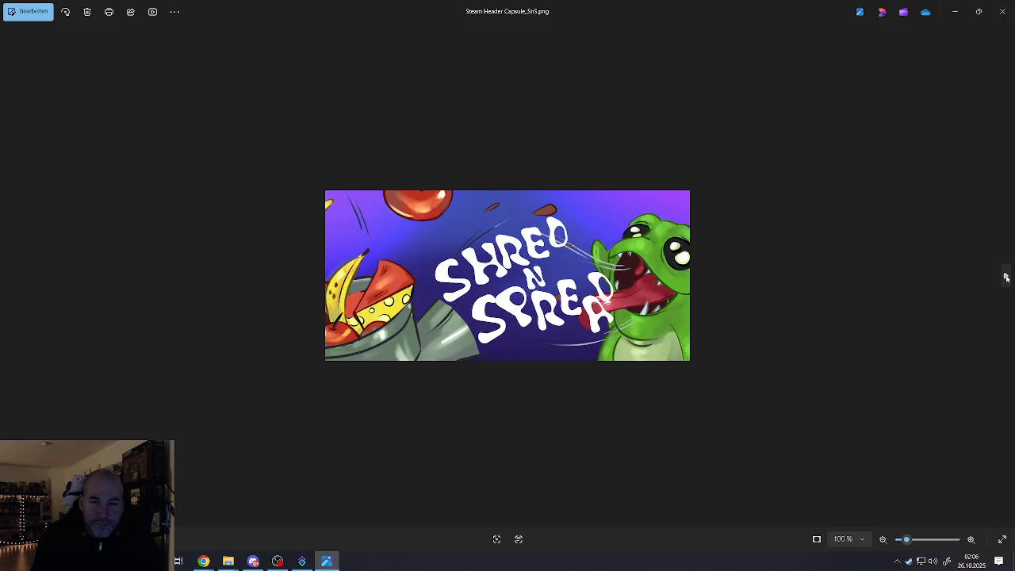
pyautogui.click(1006, 276)
pyautogui.click(1006, 276)
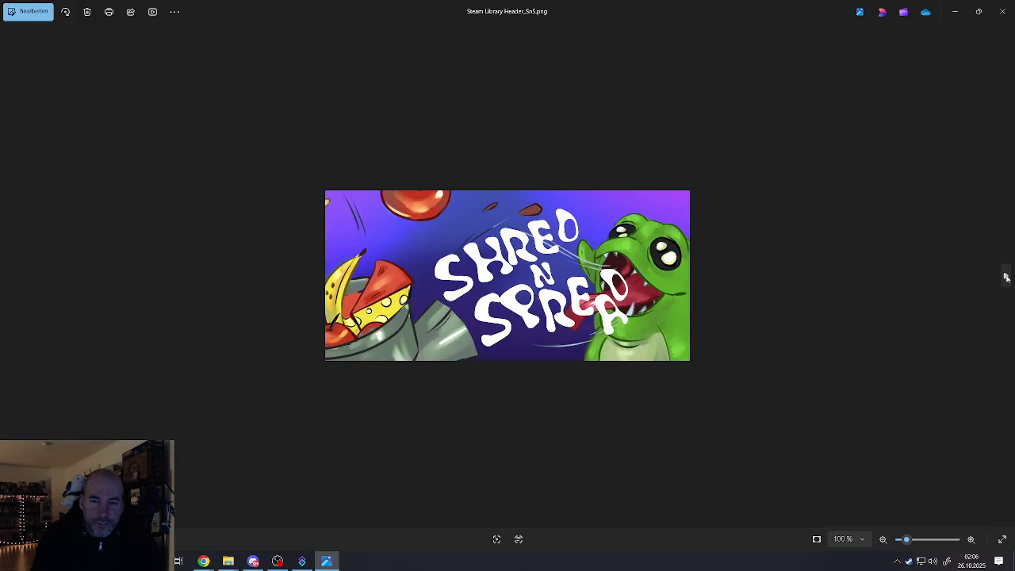
pyautogui.click(9, 276)
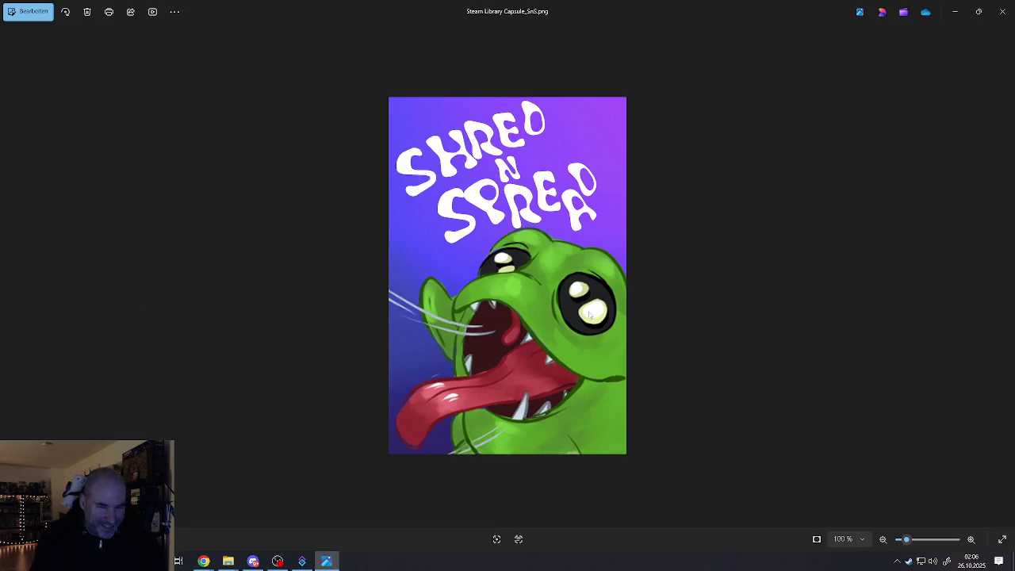
pyautogui.moveTo(997, 246)
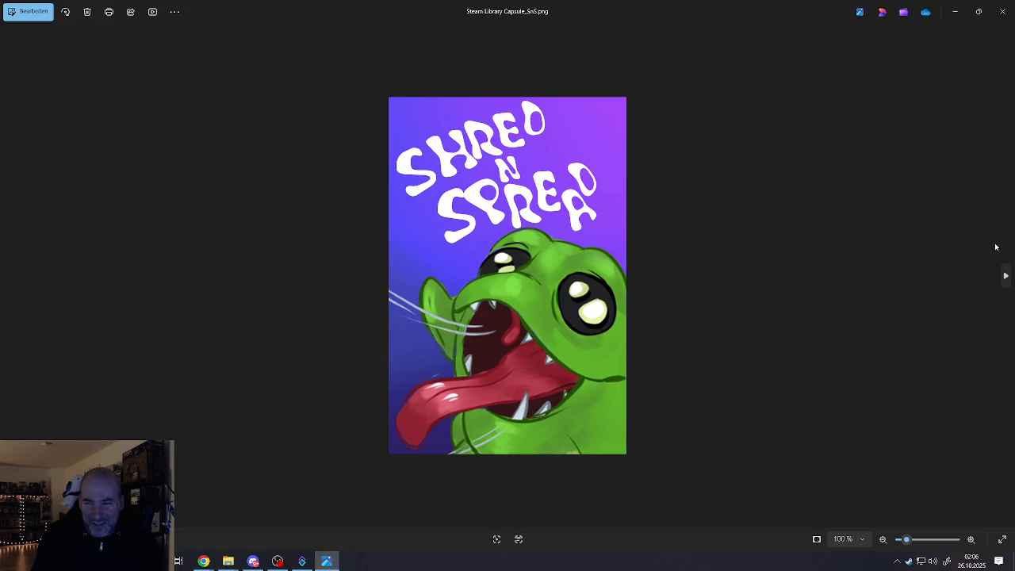
pyautogui.click(1006, 278)
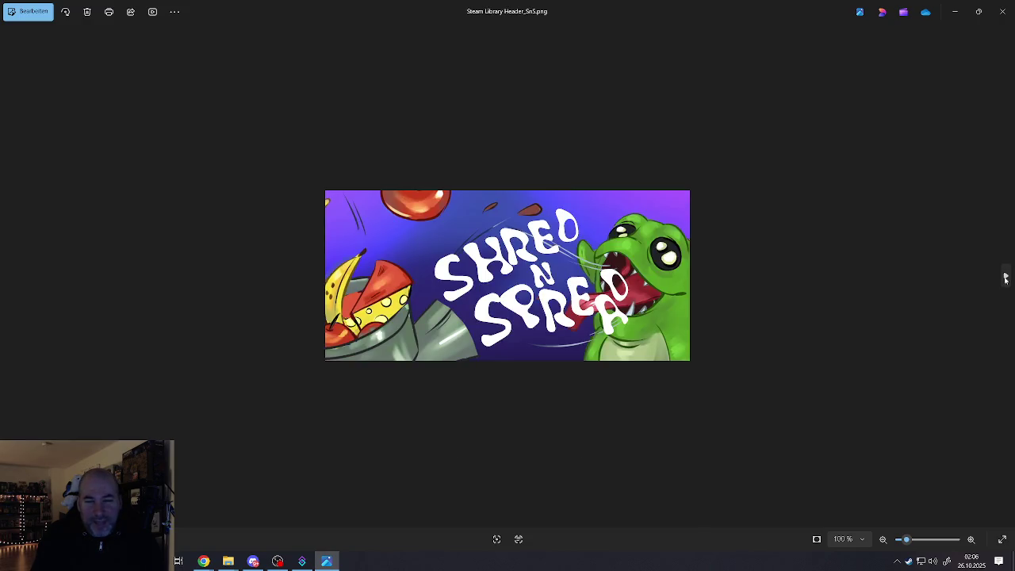
pyautogui.click(1006, 278)
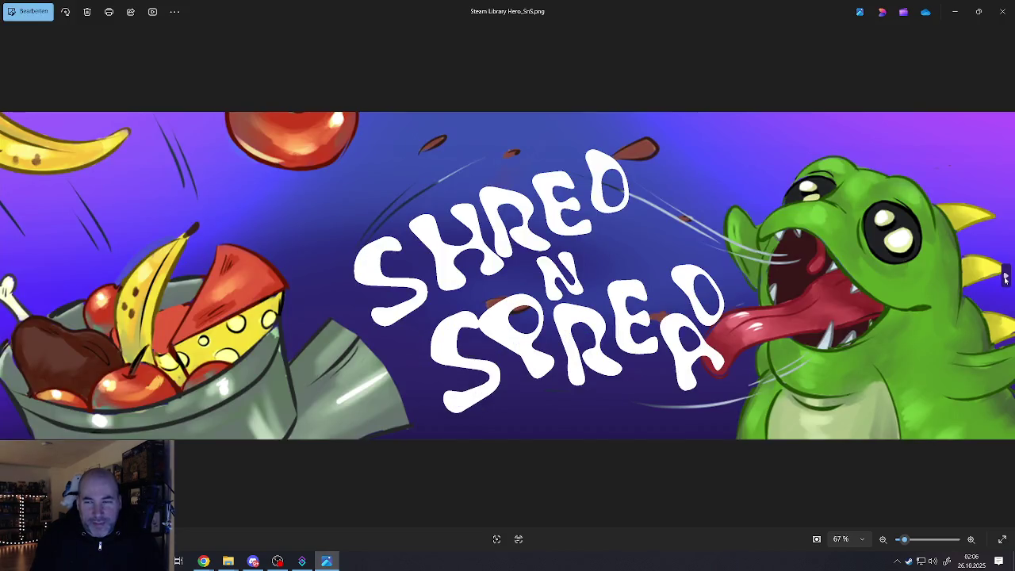
# Continue past the Steam Page Background, Update News and spotlight banners to Workshop Branding.
pyautogui.click(1006, 277)
pyautogui.click(1006, 278)
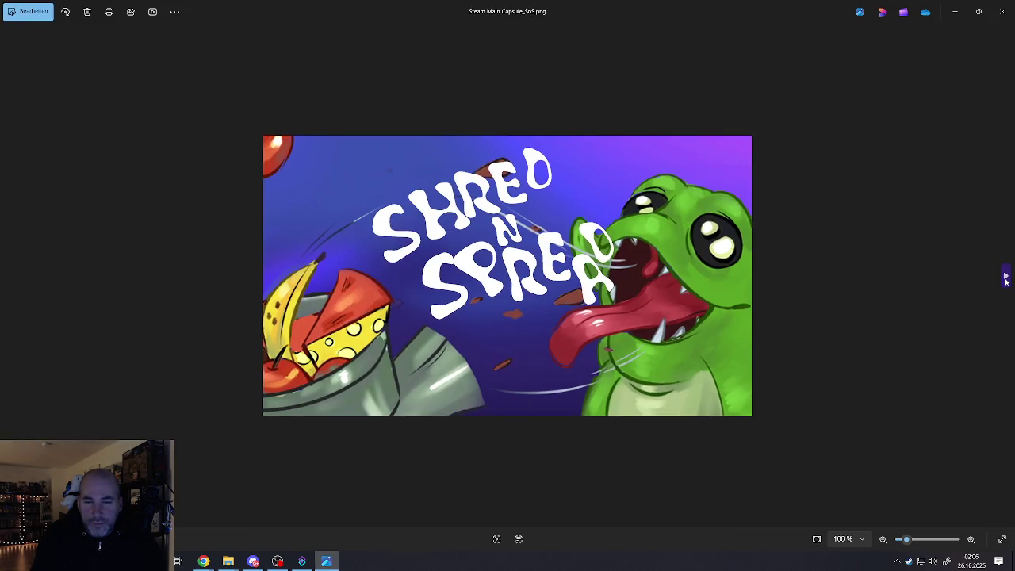
pyautogui.click(1006, 278)
pyautogui.click(1006, 277)
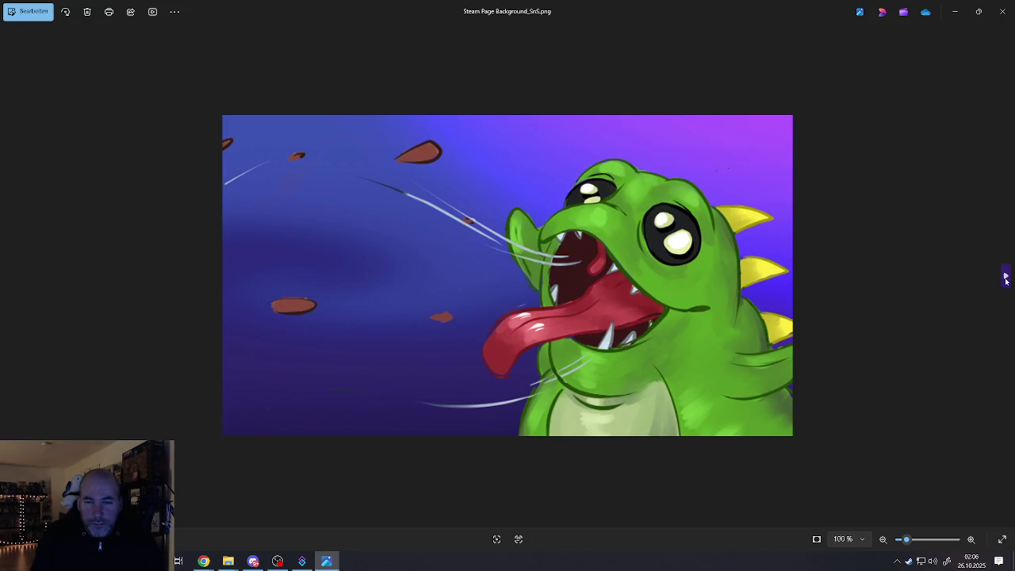
pyautogui.click(1006, 277)
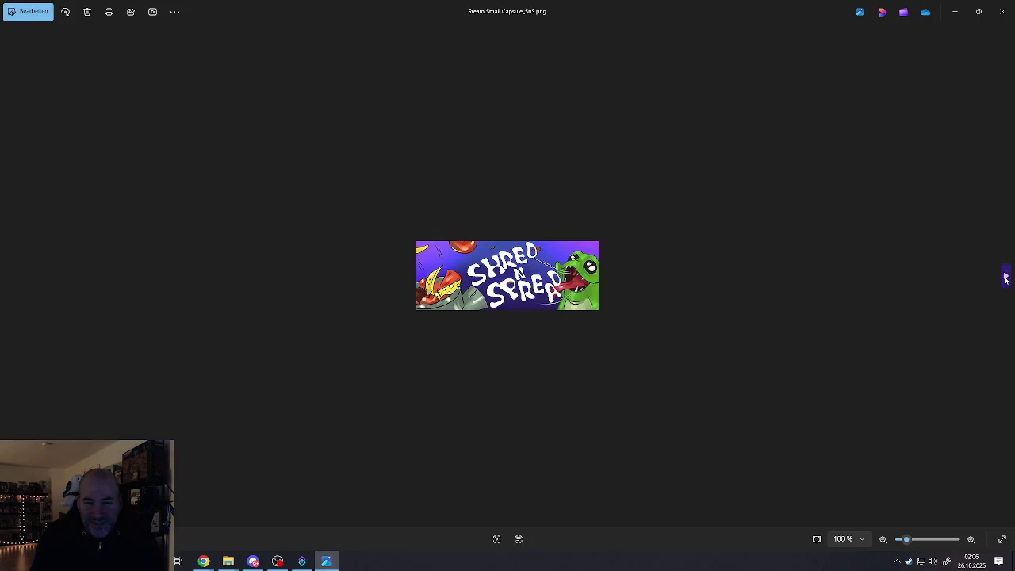
pyautogui.click(1005, 277)
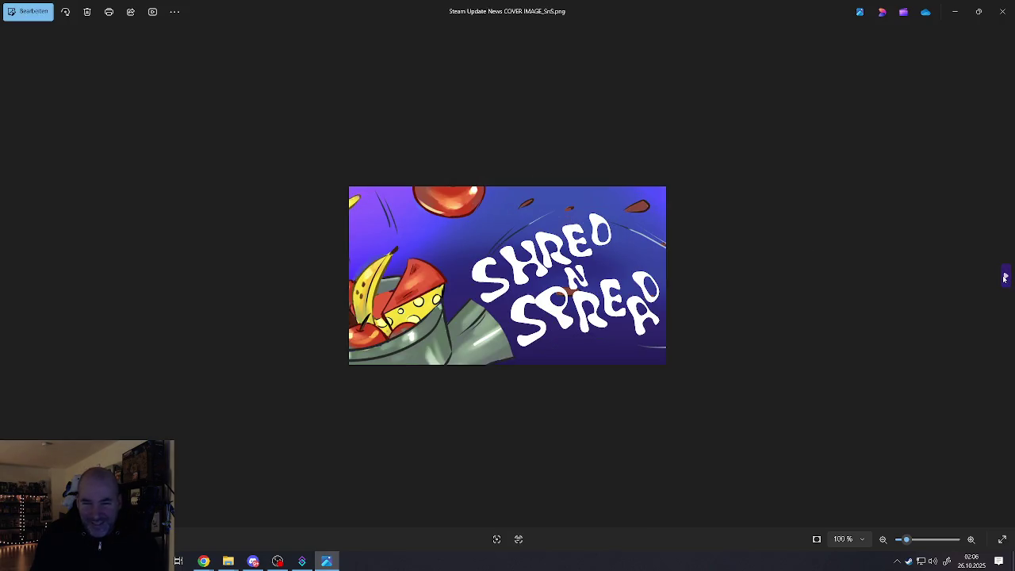
pyautogui.click(1005, 278)
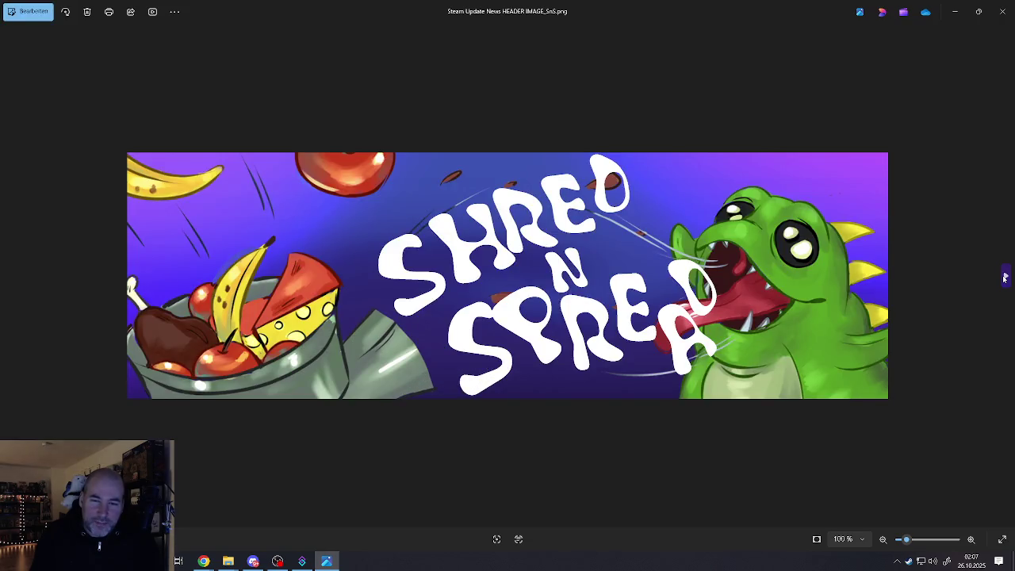
pyautogui.click(1005, 277)
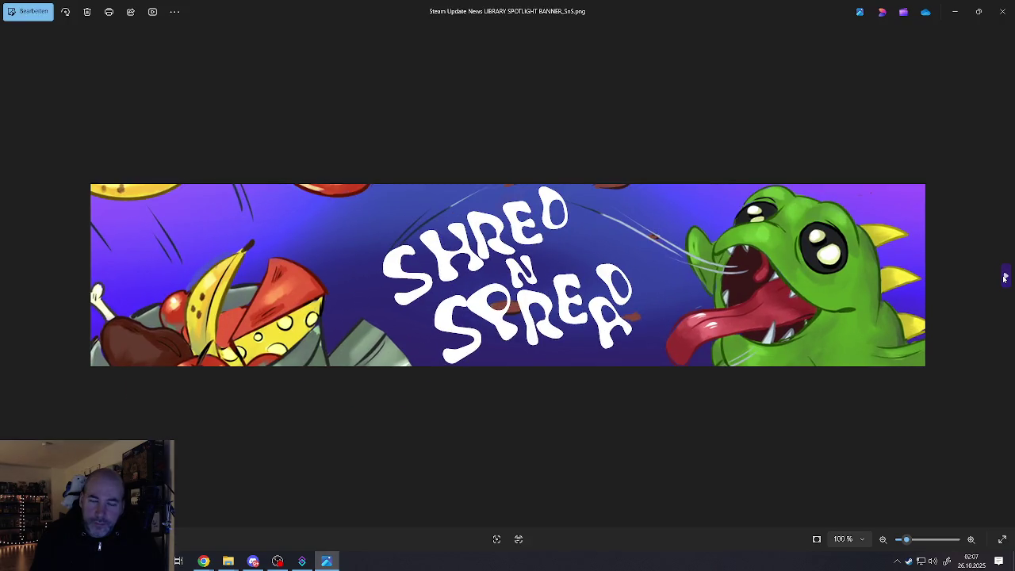
pyautogui.click(1005, 278)
pyautogui.click(1005, 277)
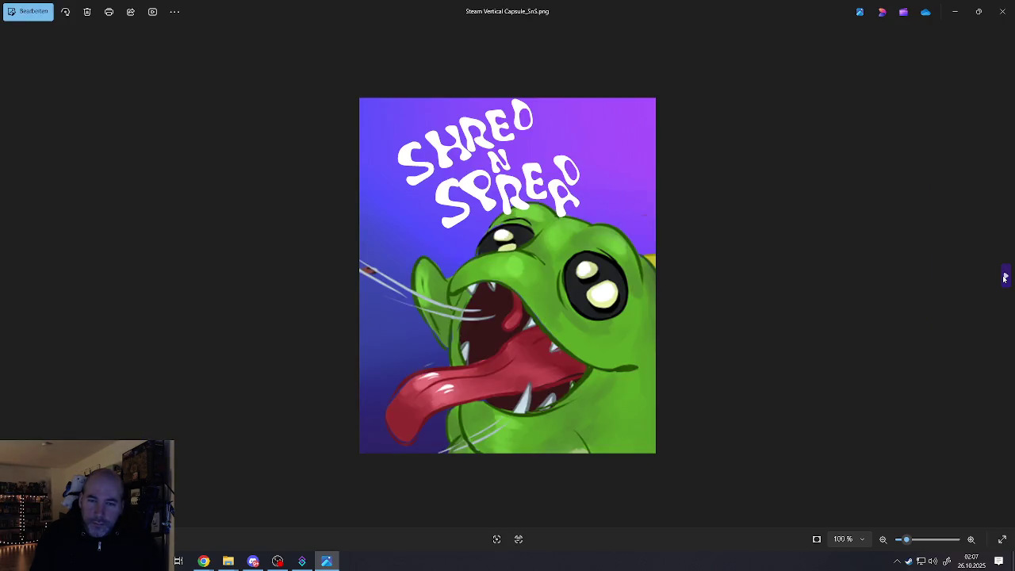
pyautogui.click(1005, 278)
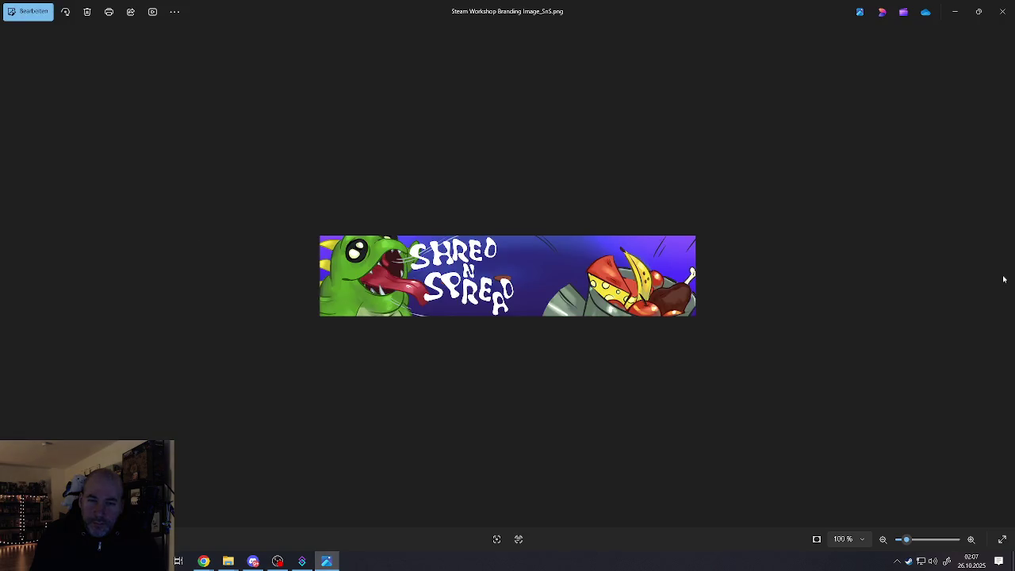
# Zoom the Steam Workshop Branding banner to fit width and back, then close Photos.
pyautogui.doubleClick(933, 196)
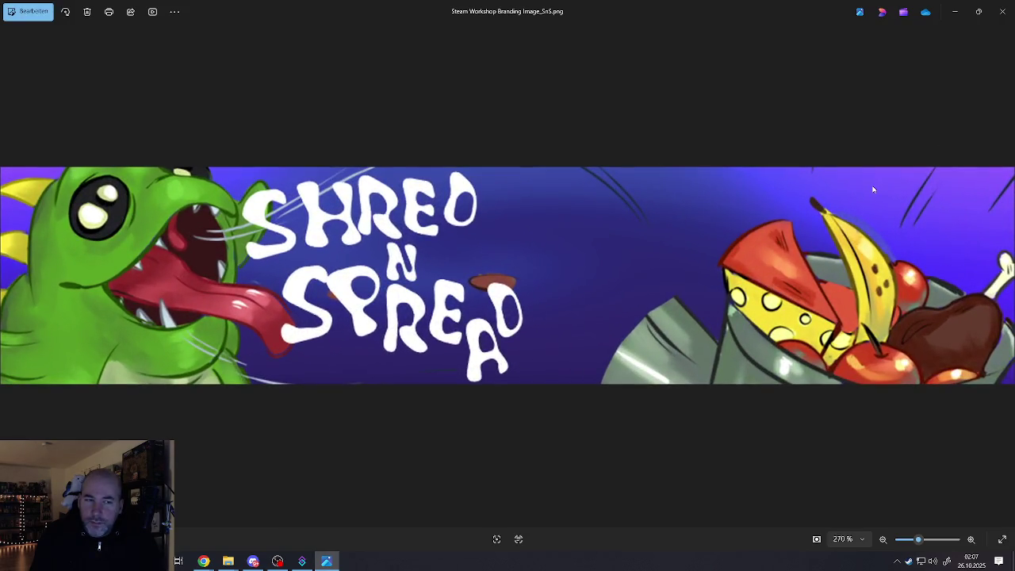
pyautogui.doubleClick(934, 144)
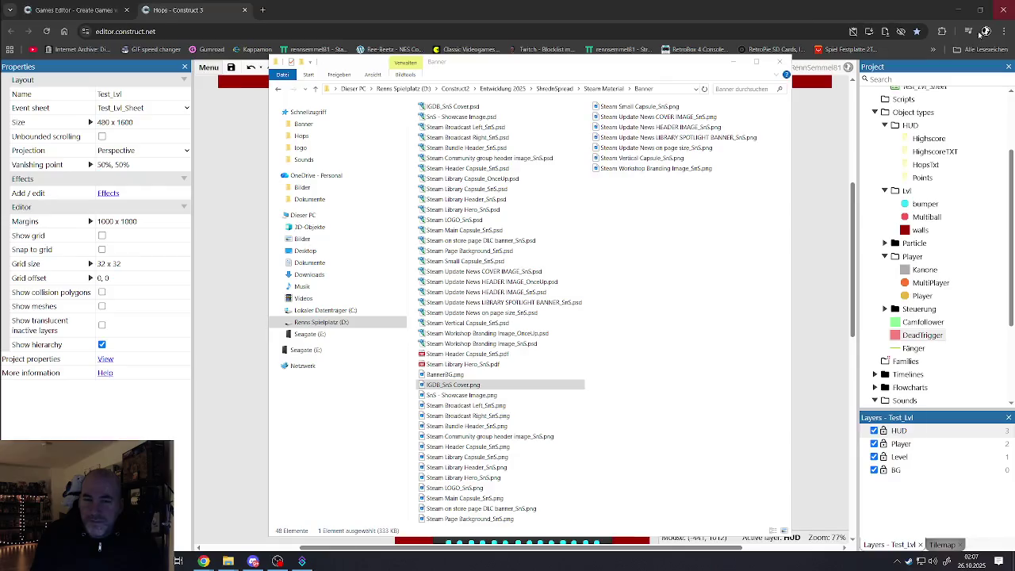
pyautogui.click(1003, 12)
pyautogui.click(712, 240)
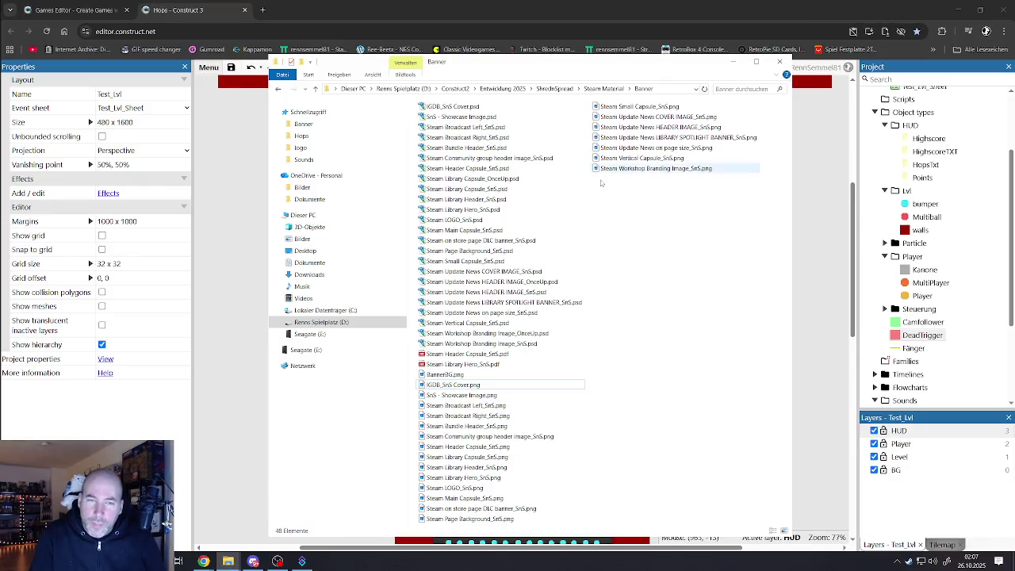
# Minimize File Explorer, view the whole Test_Lvl layout and save the Hops project.
pyautogui.click(734, 63)
pyautogui.scroll(-2, 687, 263)
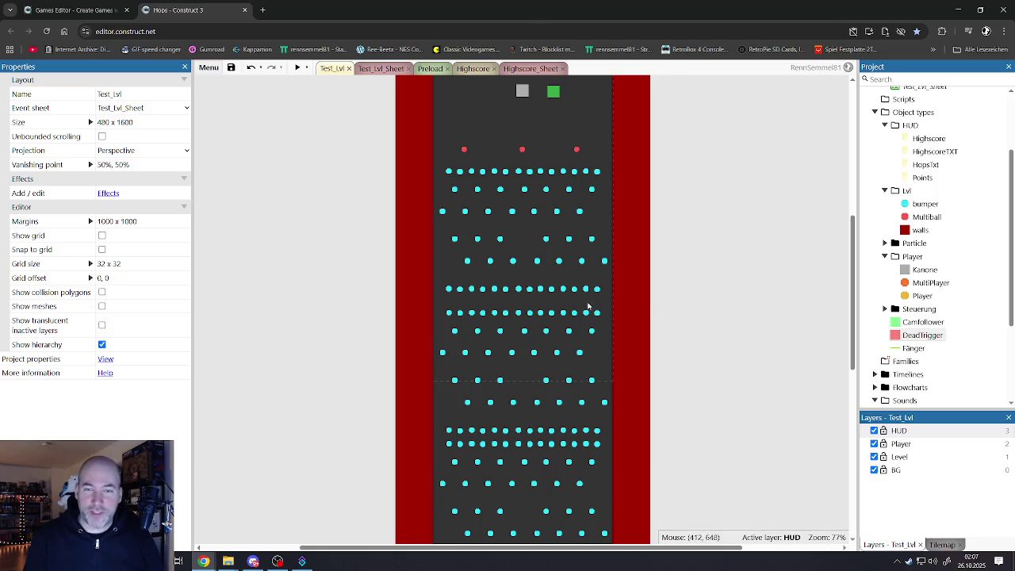
pyautogui.scroll(-4, 588, 331)
pyautogui.scroll(2, 587, 330)
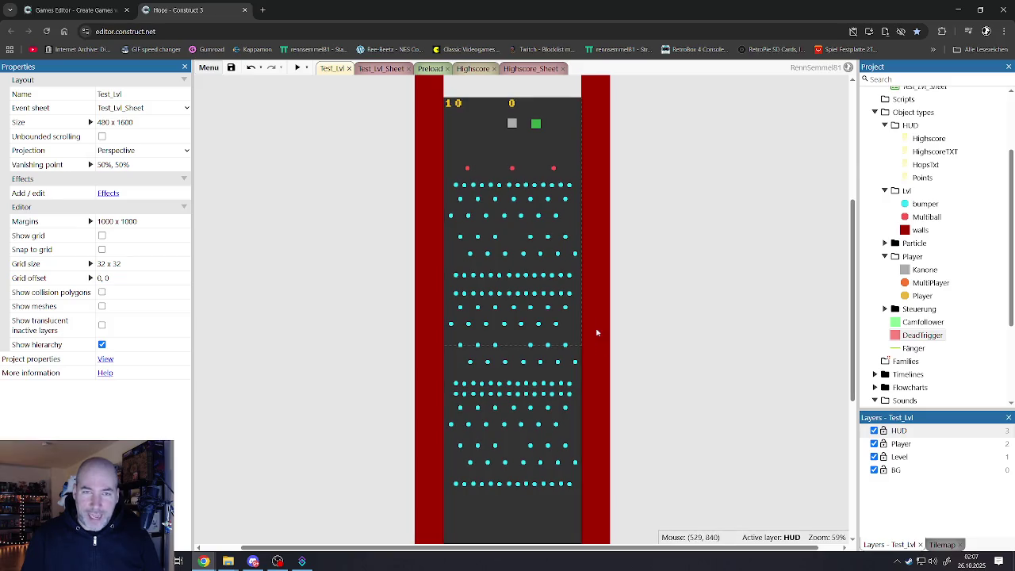
pyautogui.click(231, 68)
pyautogui.click(512, 103)
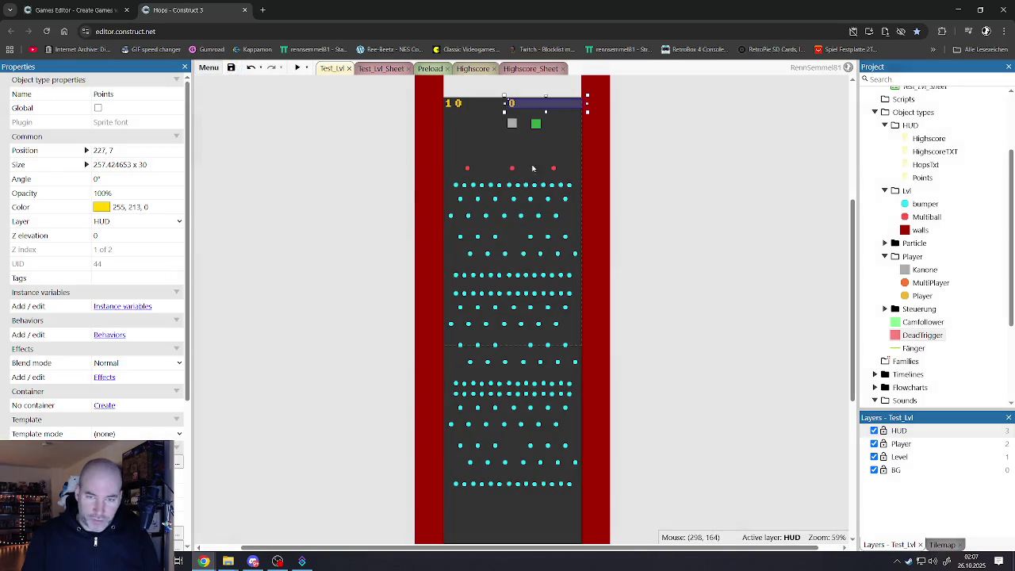
# Preview the level full screen and steer the paddle until the score reaches 411.
pyautogui.click(297, 68)
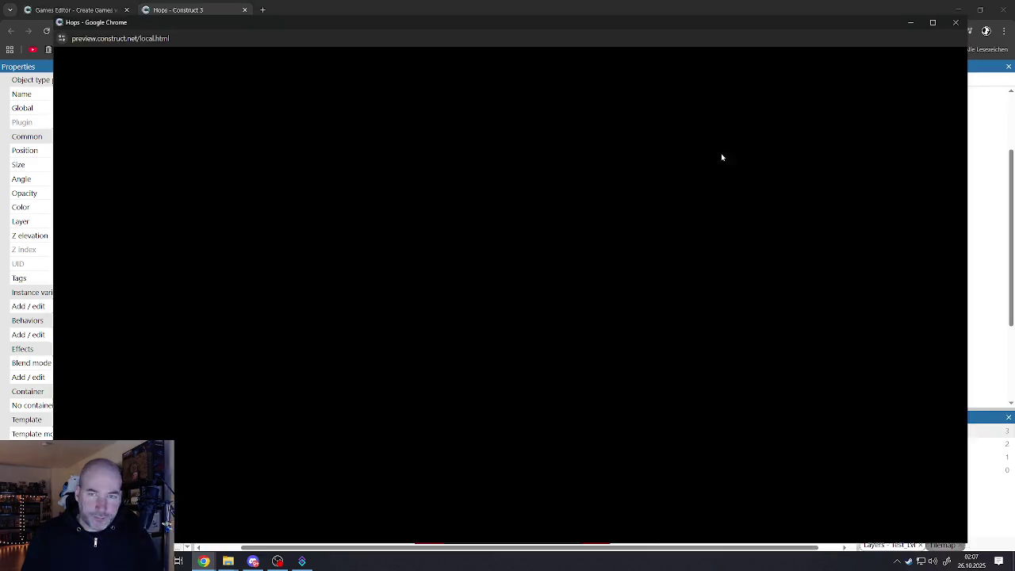
pyautogui.click(933, 22)
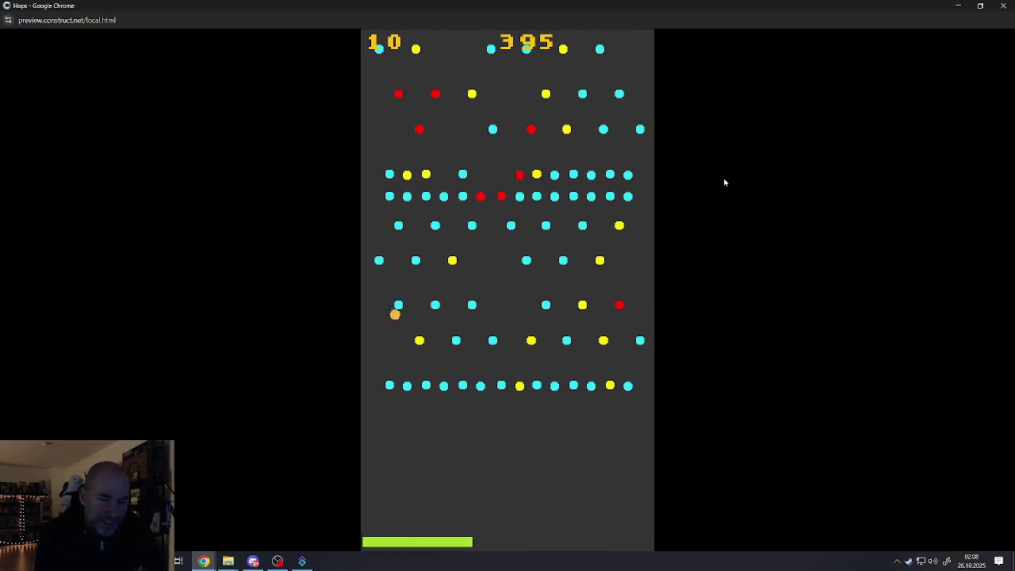
pyautogui.press('Right')
pyautogui.press('Left')
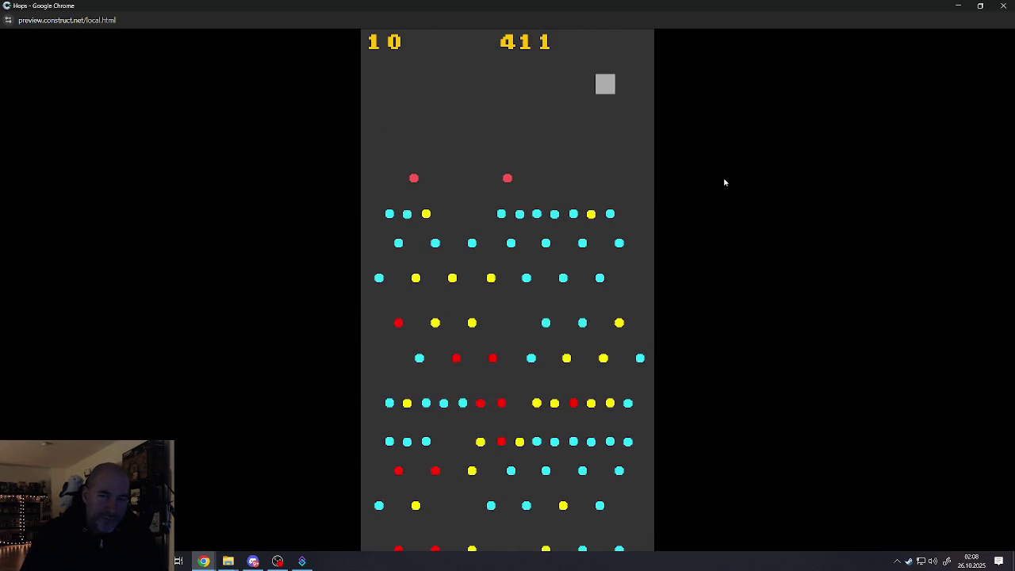
# Slide the grey dropper left and right and release a ball with Space.
pyautogui.press('Left')
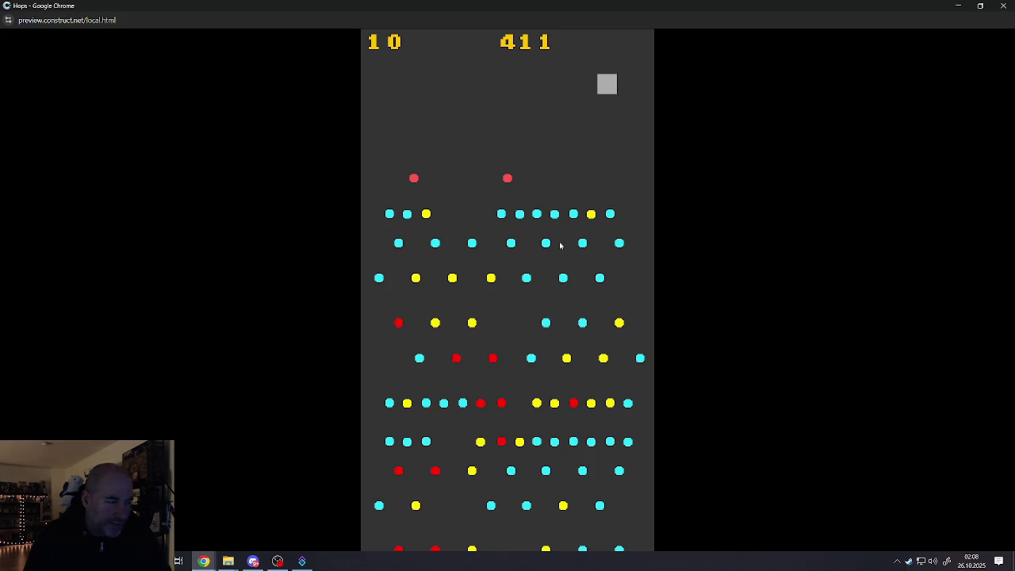
pyautogui.press('space')
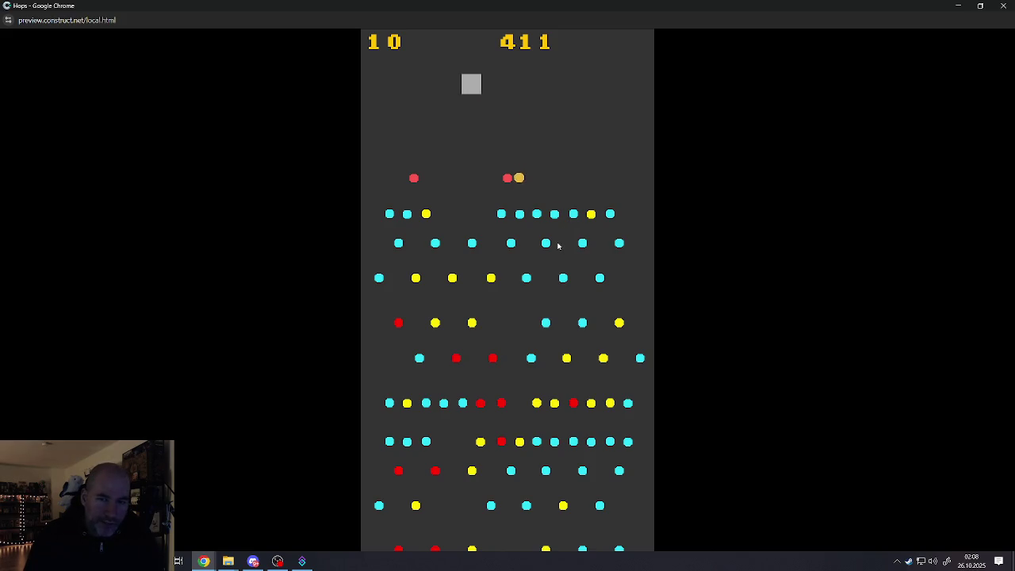
pyautogui.press('Left')
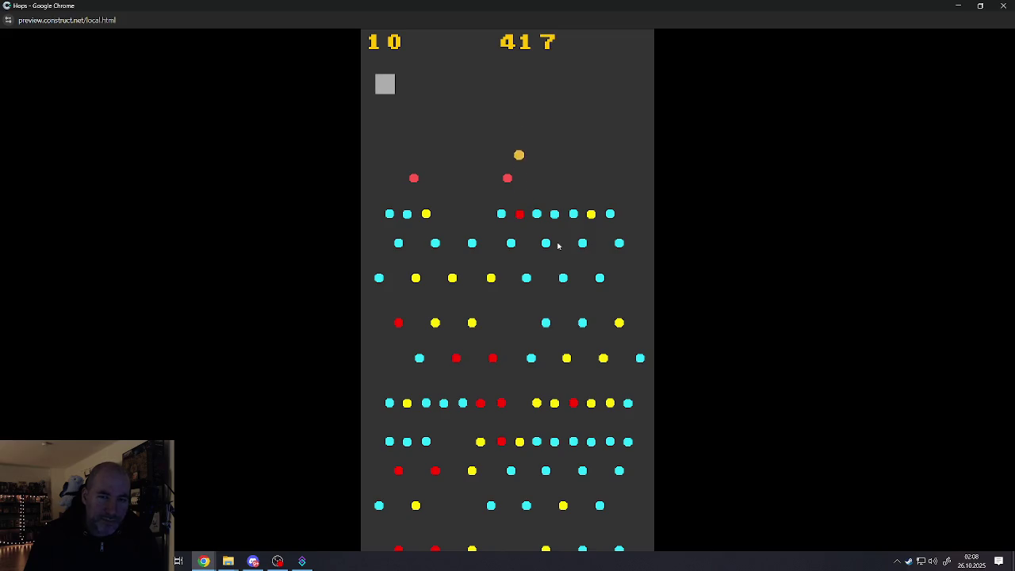
pyautogui.press('Right')
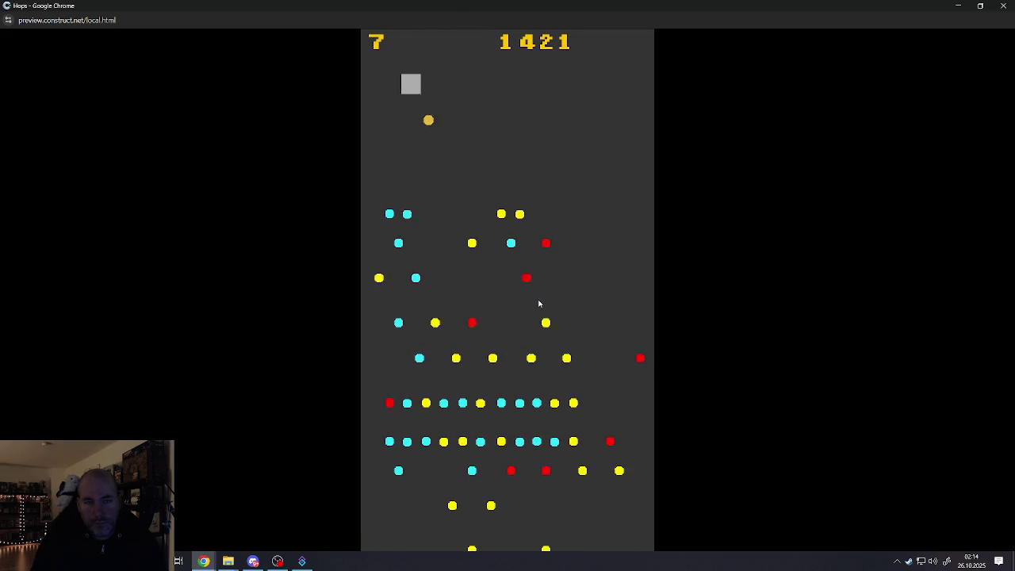
# Drop balls and steer the catcher until game over at highscore 2445, then close the preview.
pyautogui.click(536, 304)
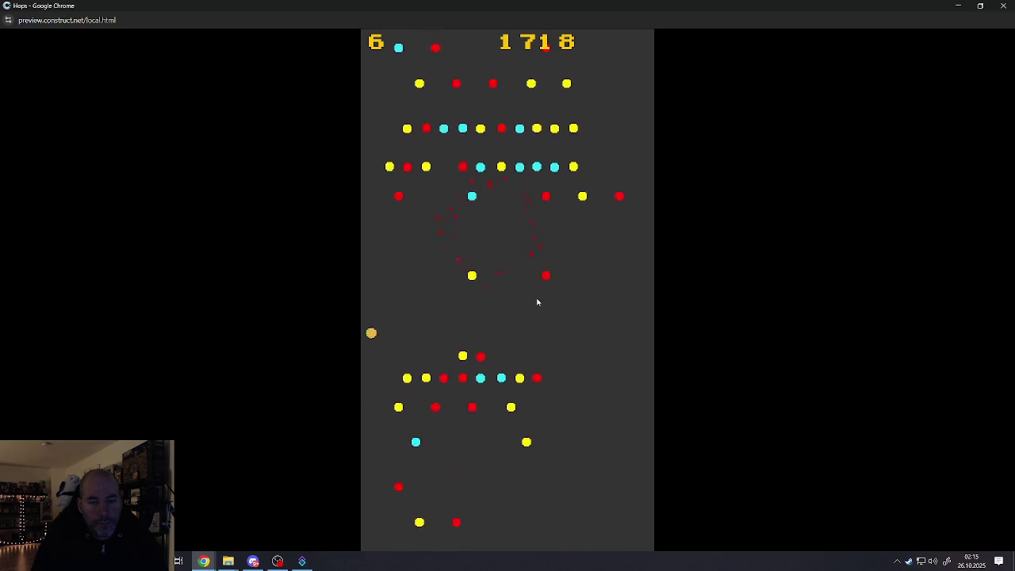
pyautogui.press('Left')
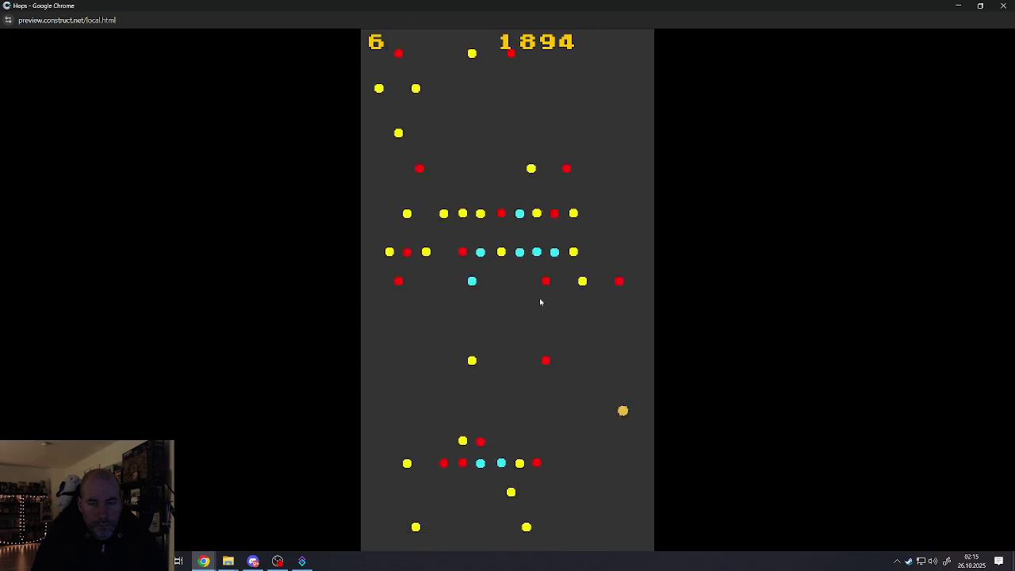
pyautogui.click(542, 301)
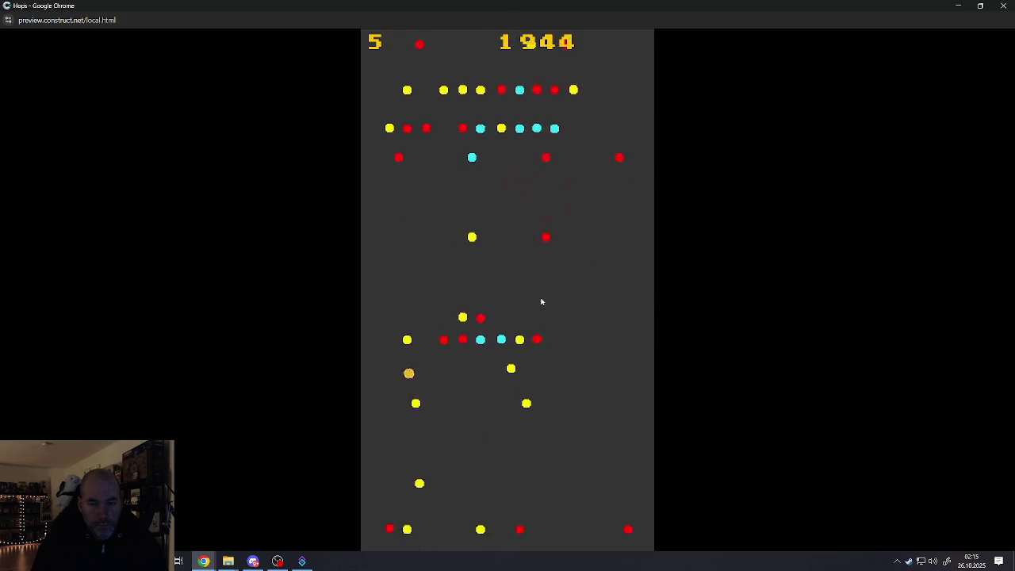
pyautogui.click(544, 300)
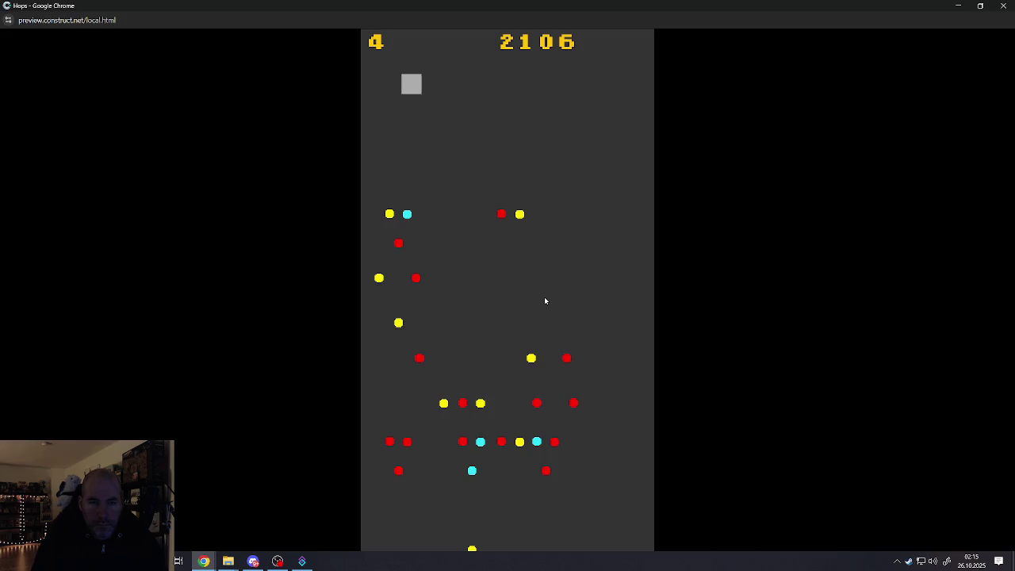
pyautogui.click(545, 301)
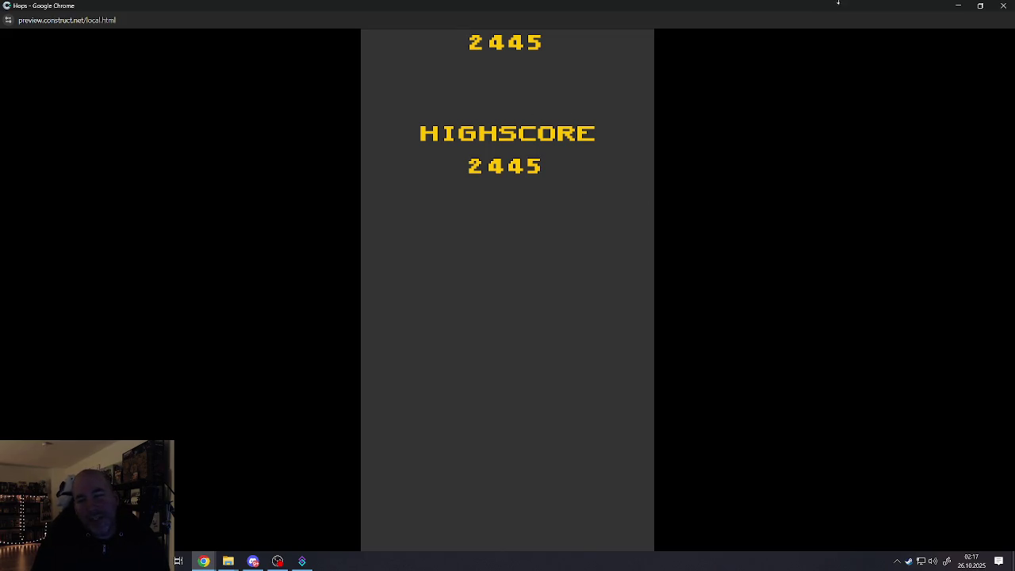
pyautogui.click(1003, 5)
# On the Highscore layout, move the HIGHSCORE heading and score text down about 56 px.
pyautogui.click(480, 106)
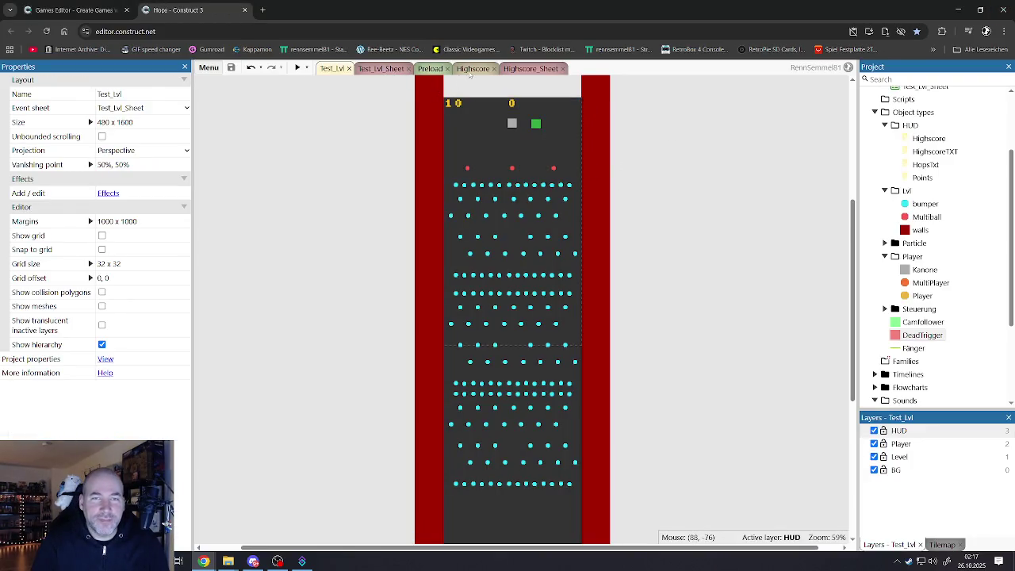
pyautogui.click(473, 69)
pyautogui.click(366, 184)
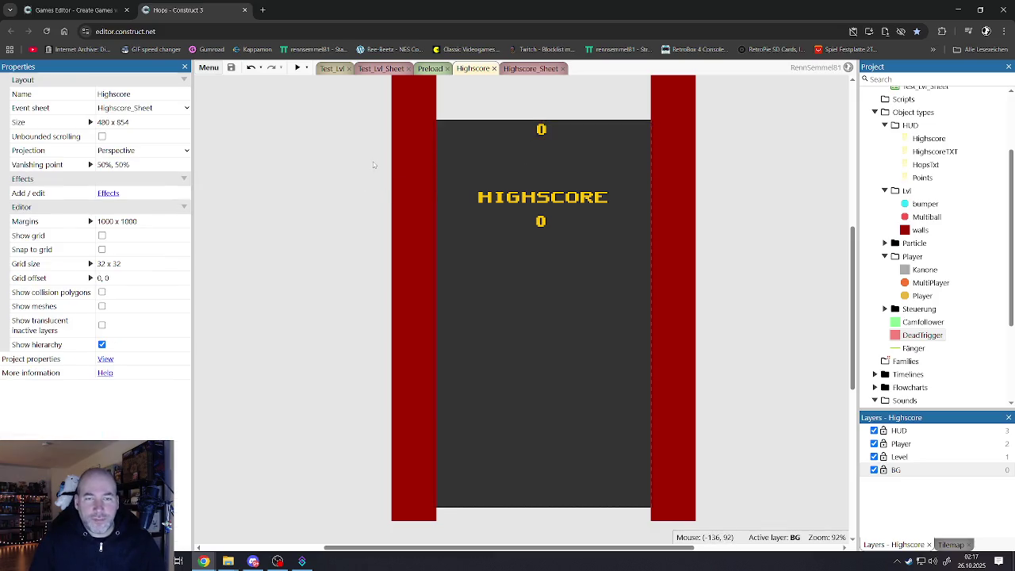
pyautogui.moveTo(372, 161)
pyautogui.mouseDown()
pyautogui.moveTo(418, 190)
pyautogui.moveTo(761, 264)
pyautogui.moveTo(763, 308)
pyautogui.mouseUp()
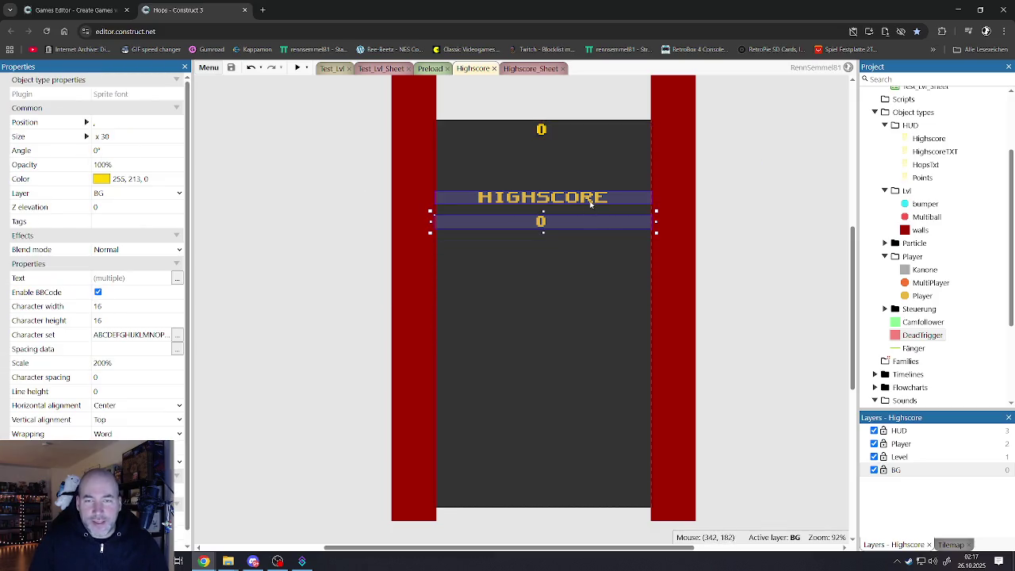
pyautogui.moveTo(589, 201)
pyautogui.mouseDown()
pyautogui.moveTo(589, 267)
pyautogui.moveTo(589, 246)
pyautogui.mouseUp()
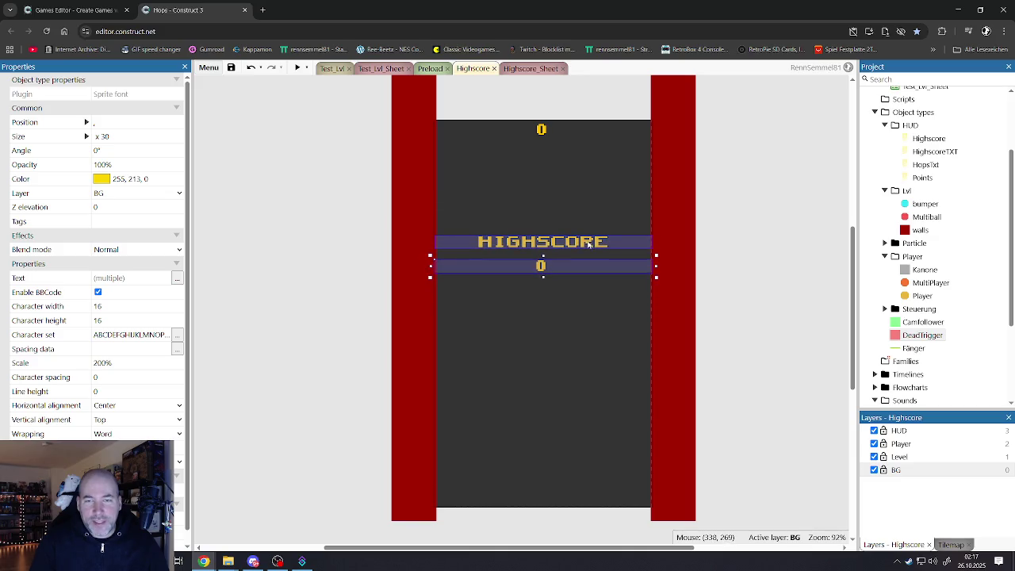
pyautogui.click(718, 238)
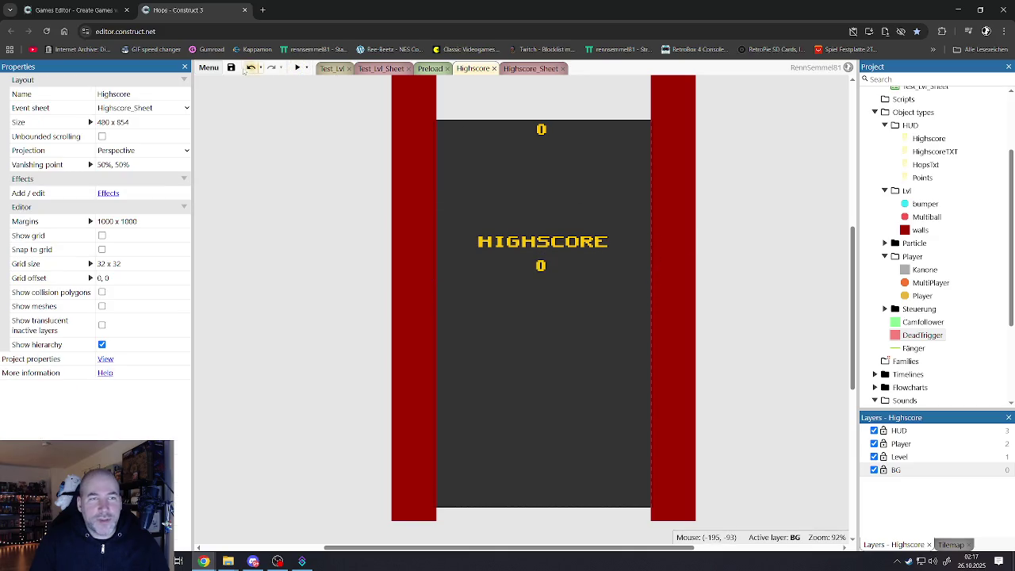
# Switch to the Test_Lvl layout and zoom in and out to inspect the bumper field.
pyautogui.click(331, 68)
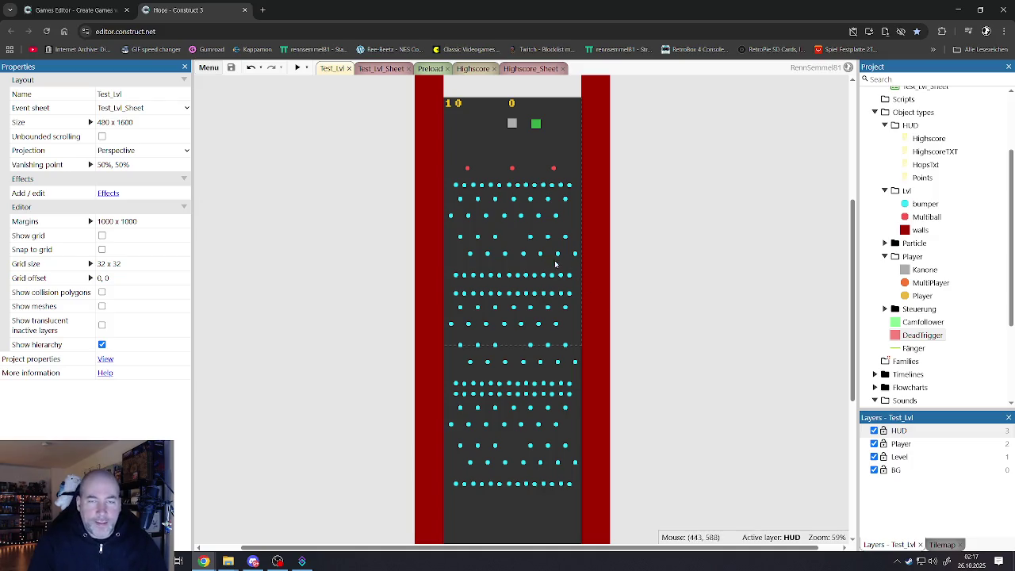
pyautogui.scroll(3, 526, 256)
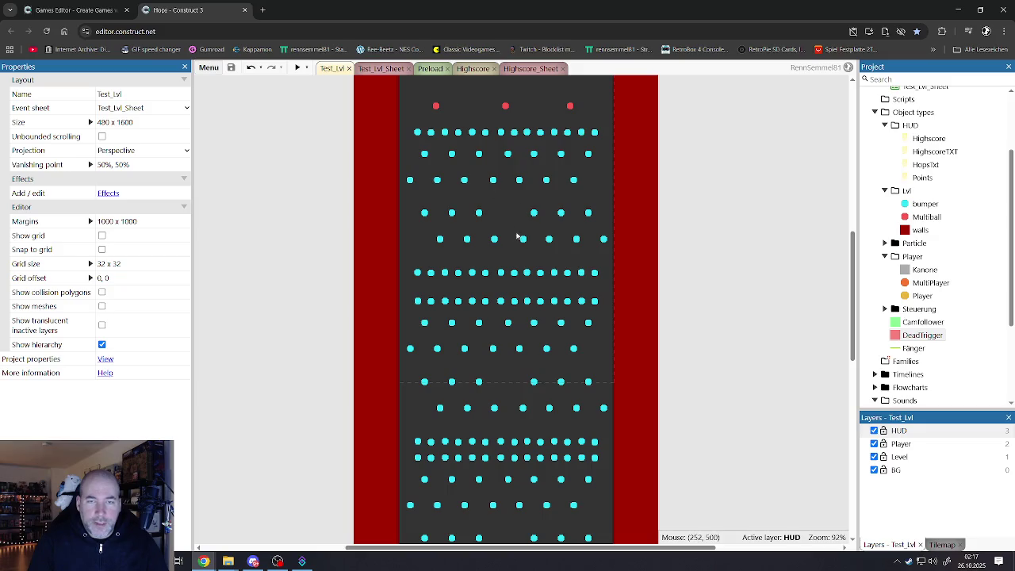
pyautogui.scroll(-3, 669, 210)
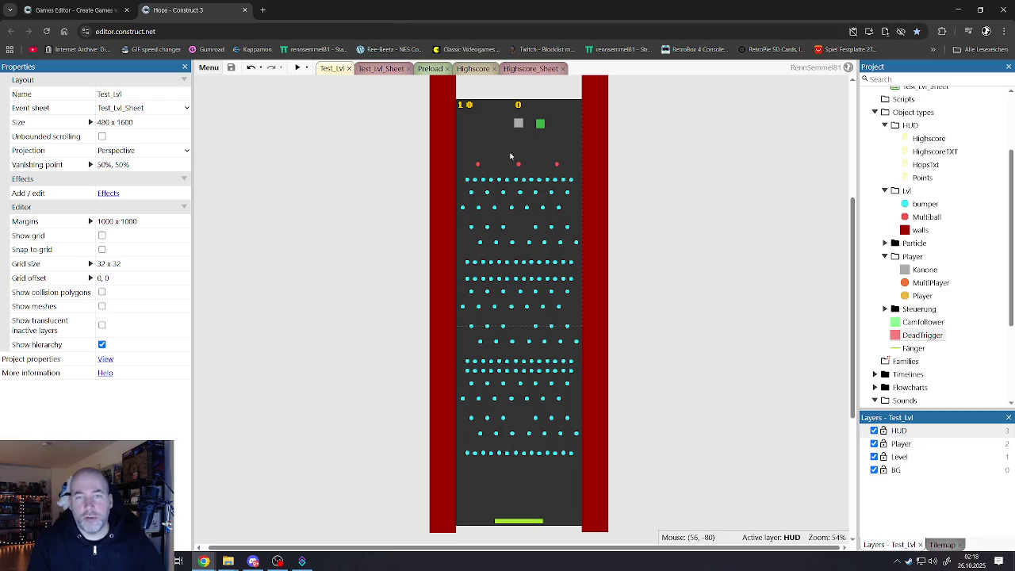
pyautogui.scroll(5, 516, 191)
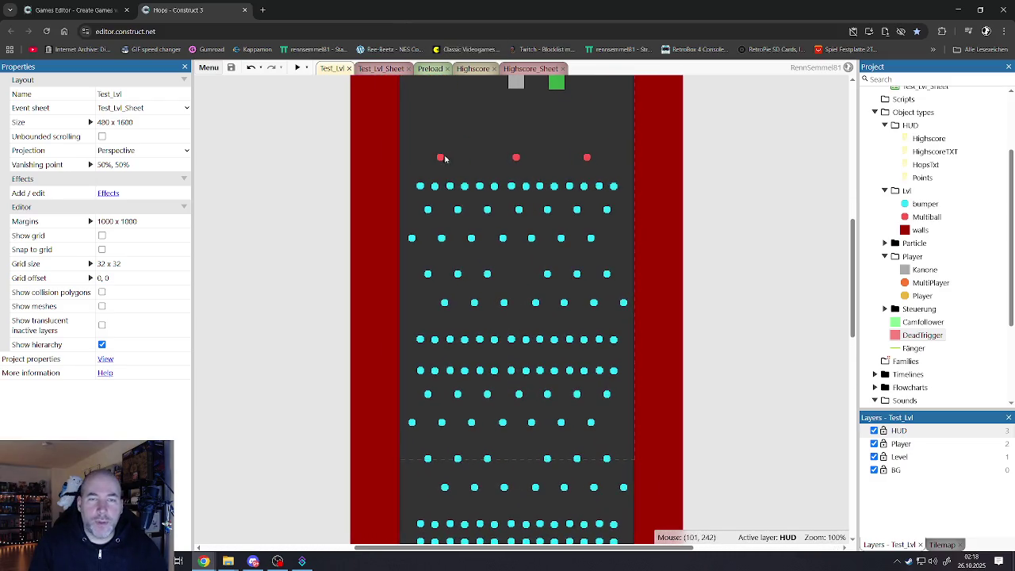
# Ctrl-drag a copy of the top Multiball row down between the cyan bumper rows.
pyautogui.click(441, 157)
pyautogui.keyDown('shift'); pyautogui.click(519, 158); pyautogui.keyUp('shift')
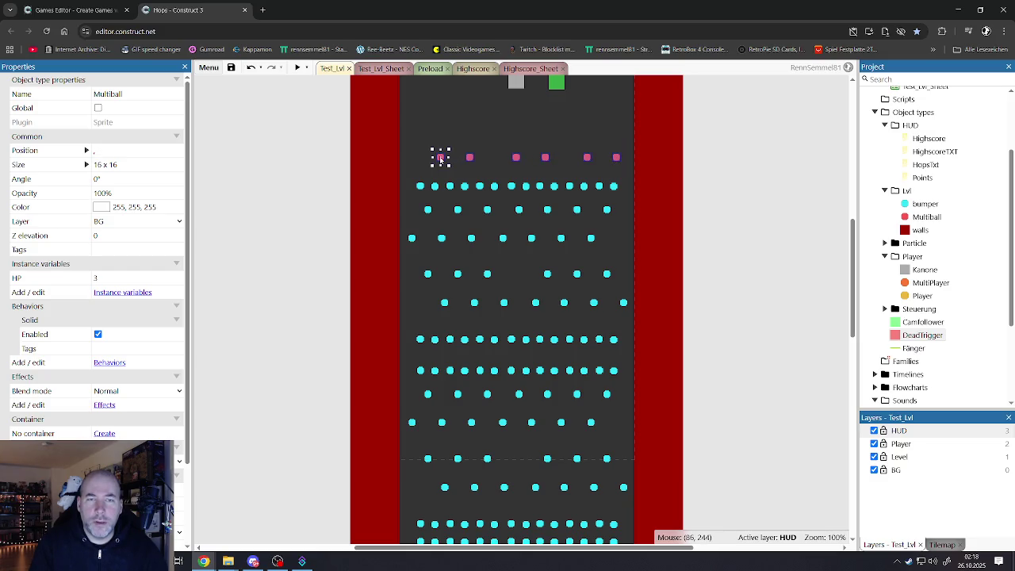
pyautogui.moveTo(435, 194)
pyautogui.mouseDown()
pyautogui.moveTo(427, 219)
pyautogui.moveTo(442, 259)
pyautogui.moveTo(429, 259)
pyautogui.moveTo(454, 279)
pyautogui.moveTo(449, 292)
pyautogui.moveTo(433, 290)
pyautogui.moveTo(427, 357)
pyautogui.moveTo(449, 356)
pyautogui.moveTo(420, 355)
pyautogui.mouseUp()
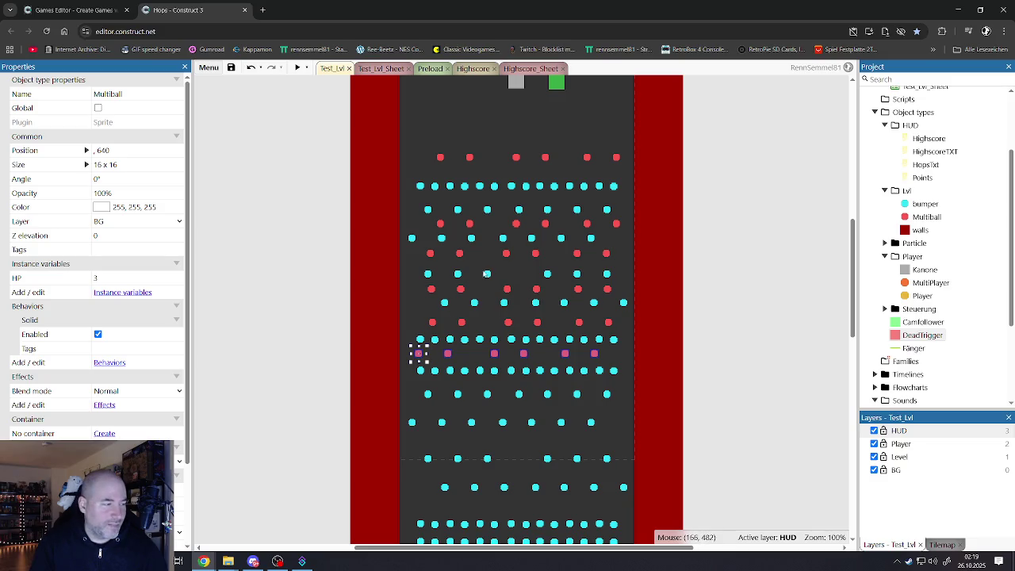
pyautogui.scroll(-5, 499, 257)
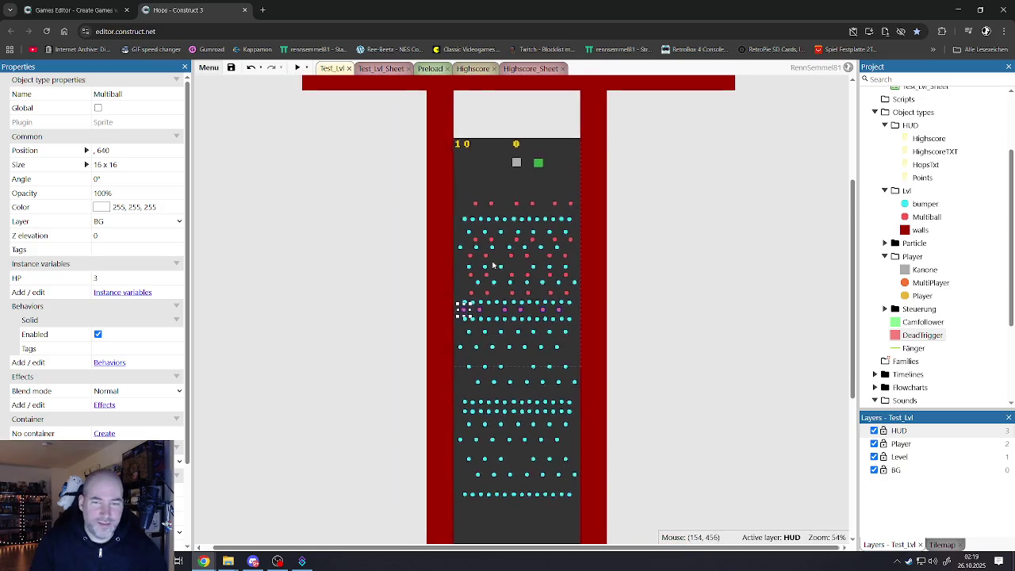
pyautogui.click(658, 278)
pyautogui.scroll(4, 639, 278)
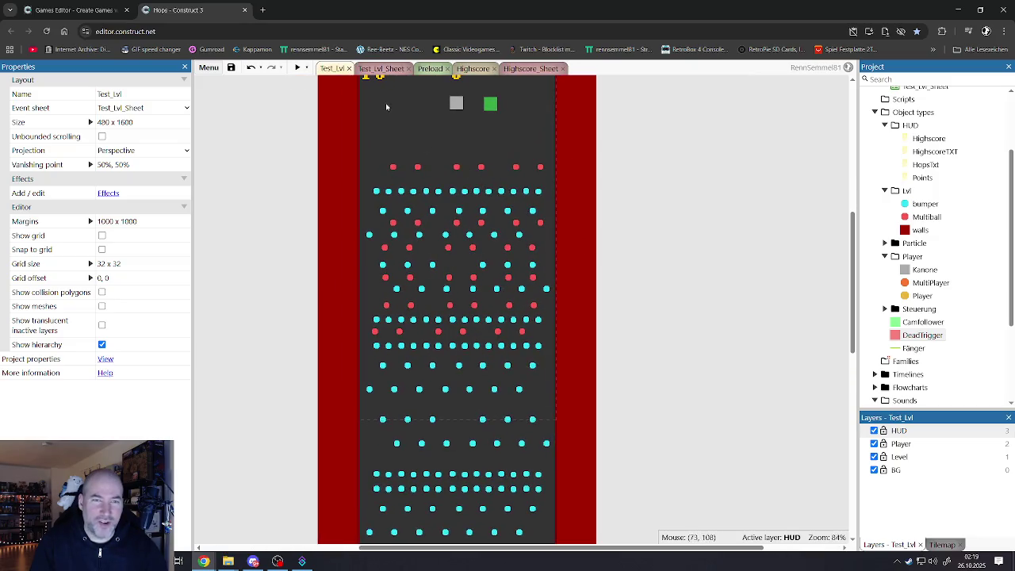
# Preview the game, drop four balls to reach 2314 with 5 left, then close the preview.
pyautogui.click(298, 69)
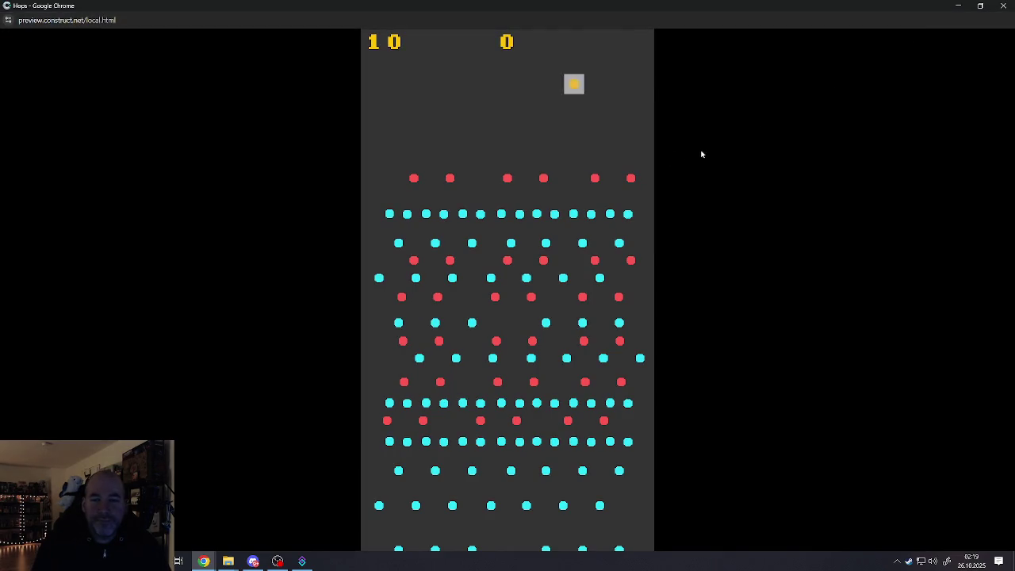
pyautogui.click(698, 148)
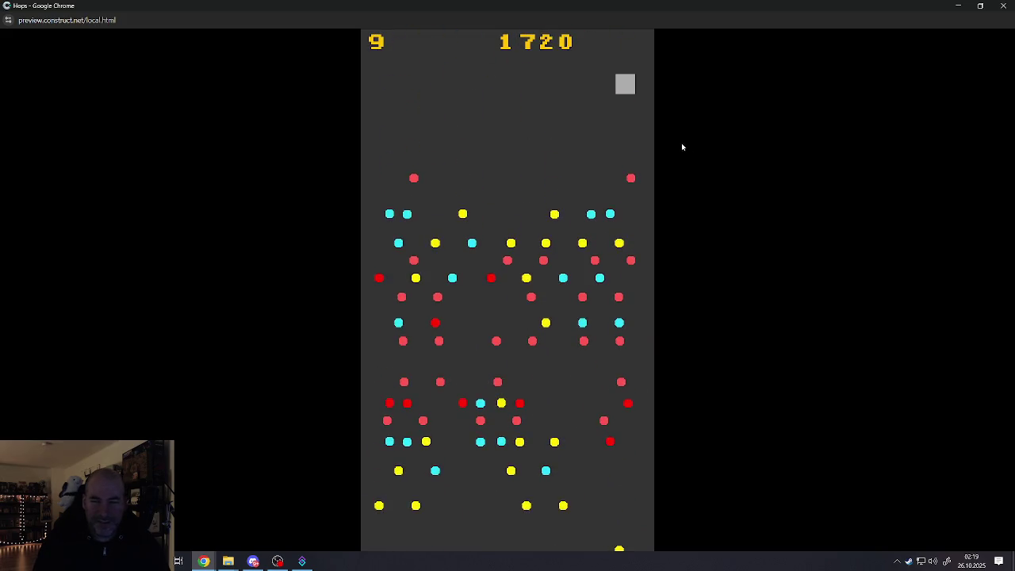
pyautogui.click(572, 210)
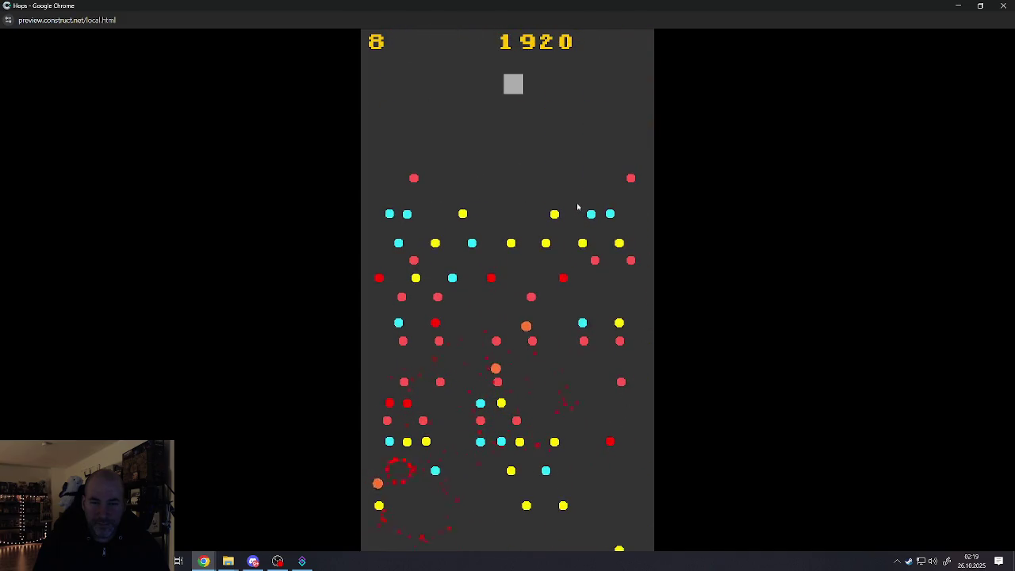
pyautogui.click(578, 207)
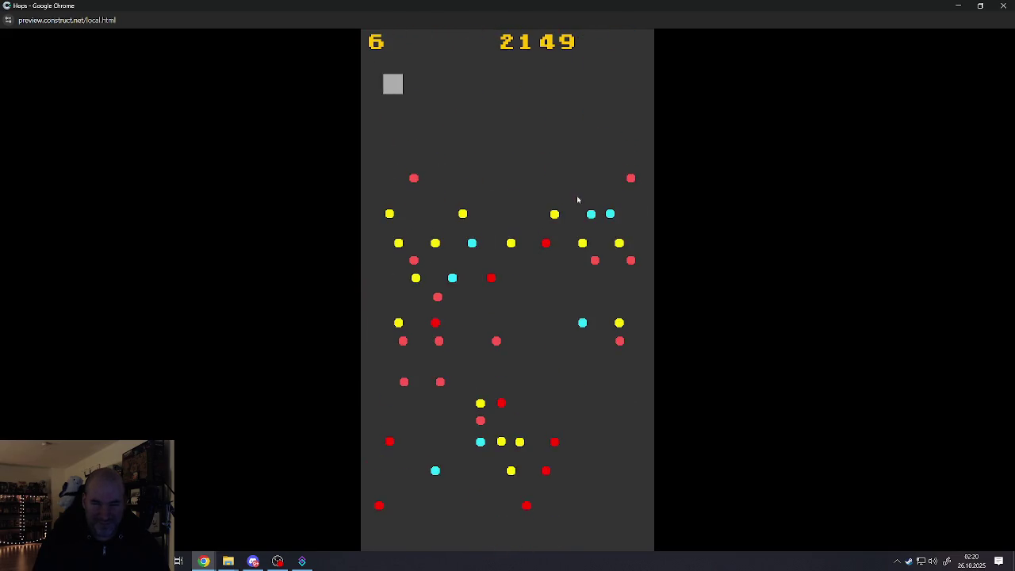
pyautogui.click(578, 196)
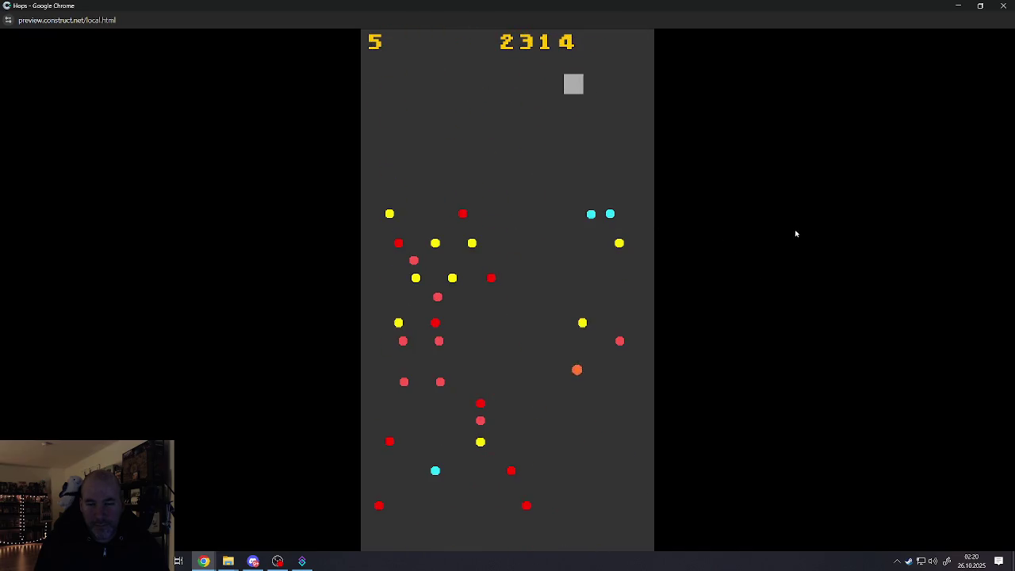
pyautogui.click(1002, 6)
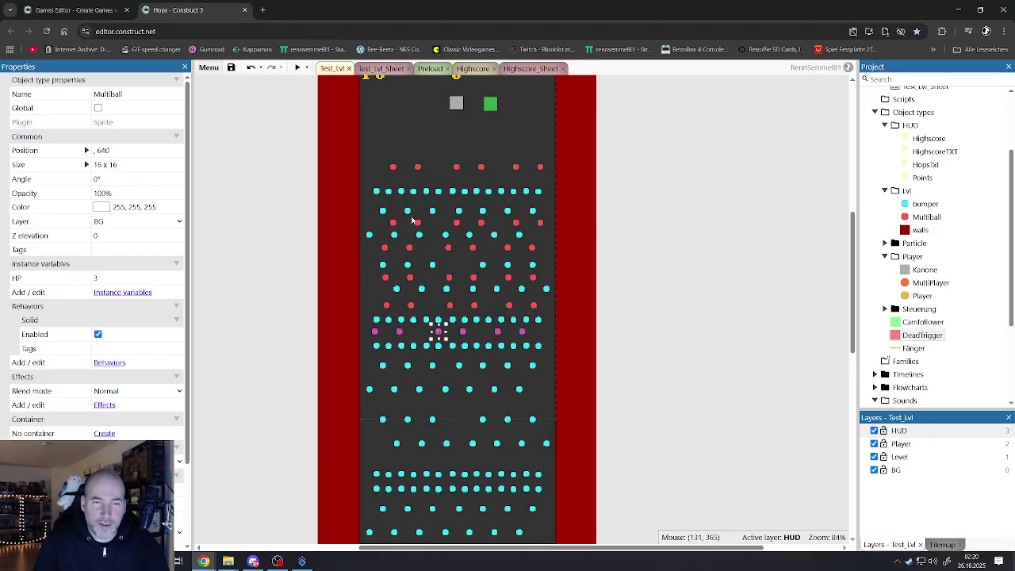
# Copy and paste the 'Player On collision with Multiball' event in Test_Lvl_Sheet's Multiball group.
pyautogui.click(382, 69)
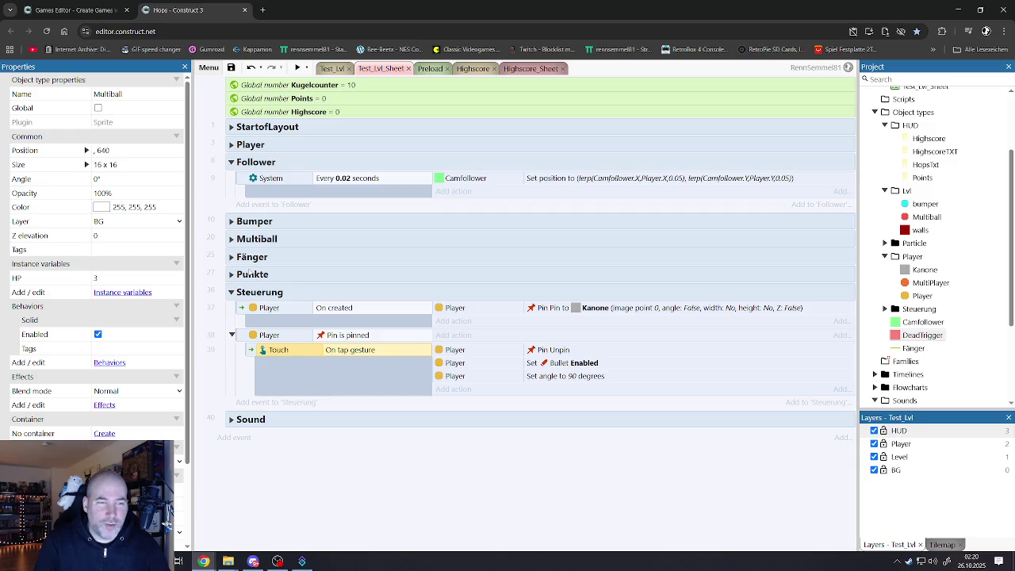
pyautogui.click(231, 222)
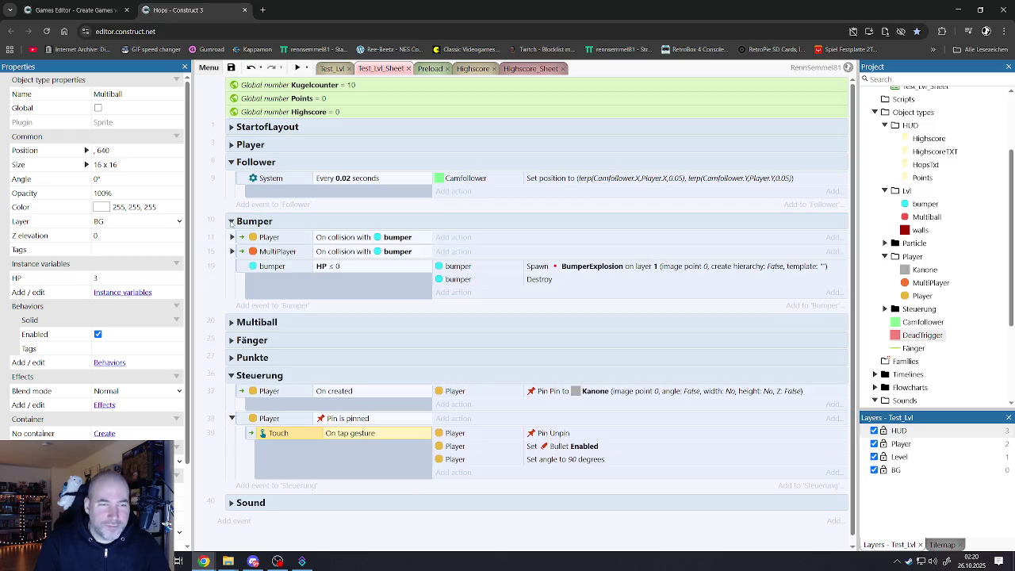
pyautogui.click(230, 222)
pyautogui.click(231, 240)
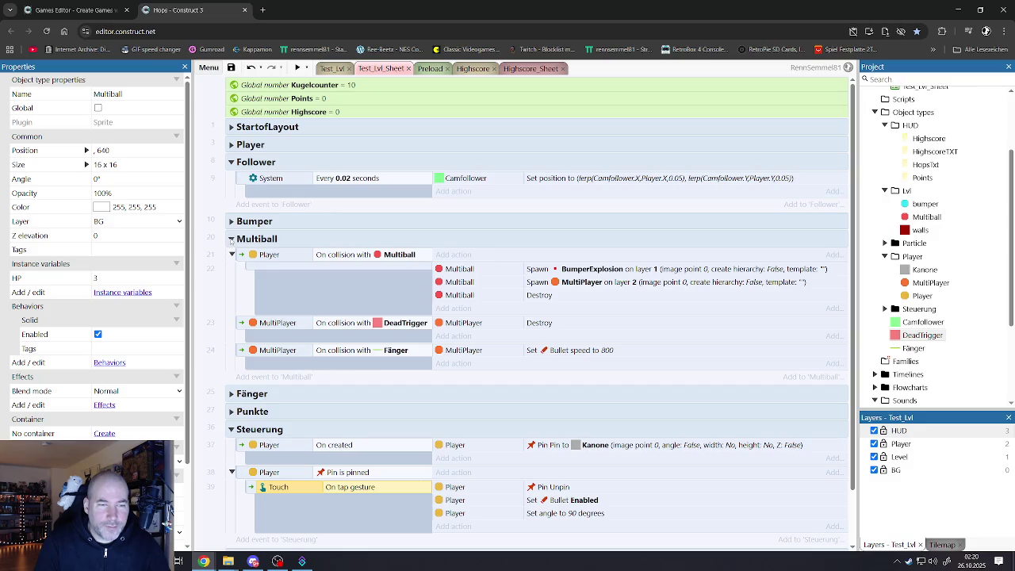
pyautogui.click(242, 255)
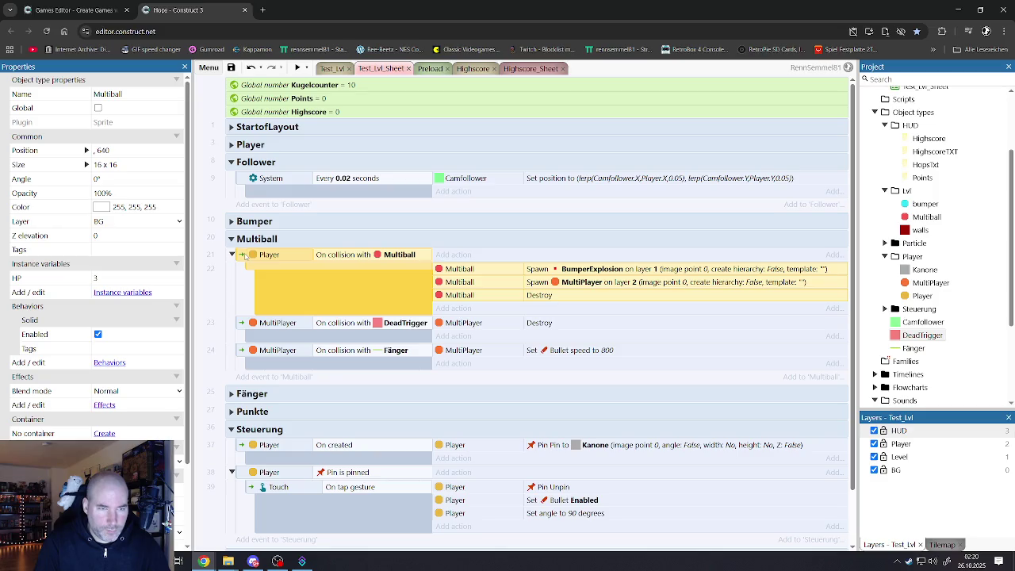
pyautogui.hotkey('ctrl', 'v')
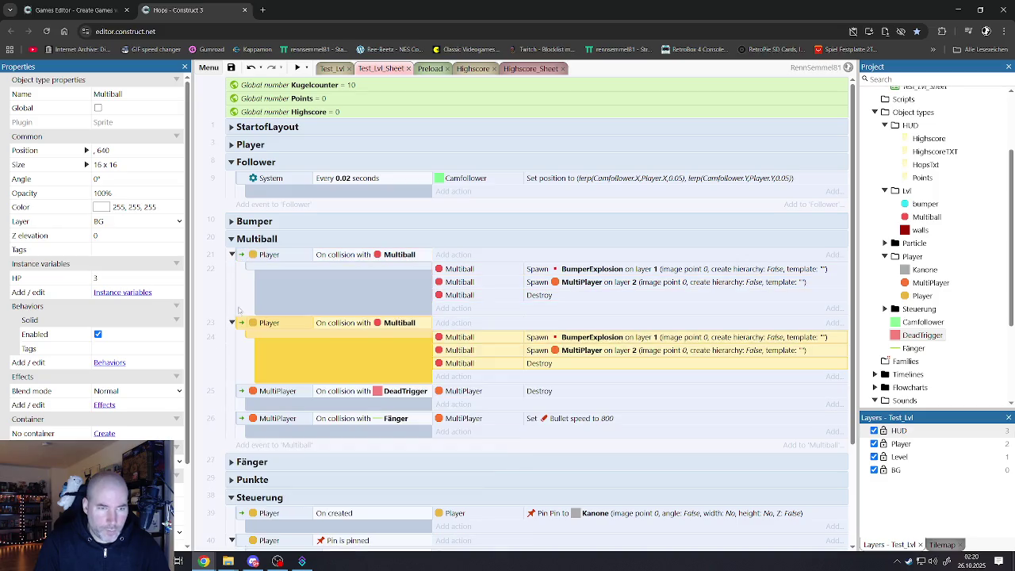
pyautogui.click(262, 324)
pyautogui.click(242, 322)
# Add more red Multiball pegs along the Test_Lvl top row and start a game preview.
pyautogui.click(332, 68)
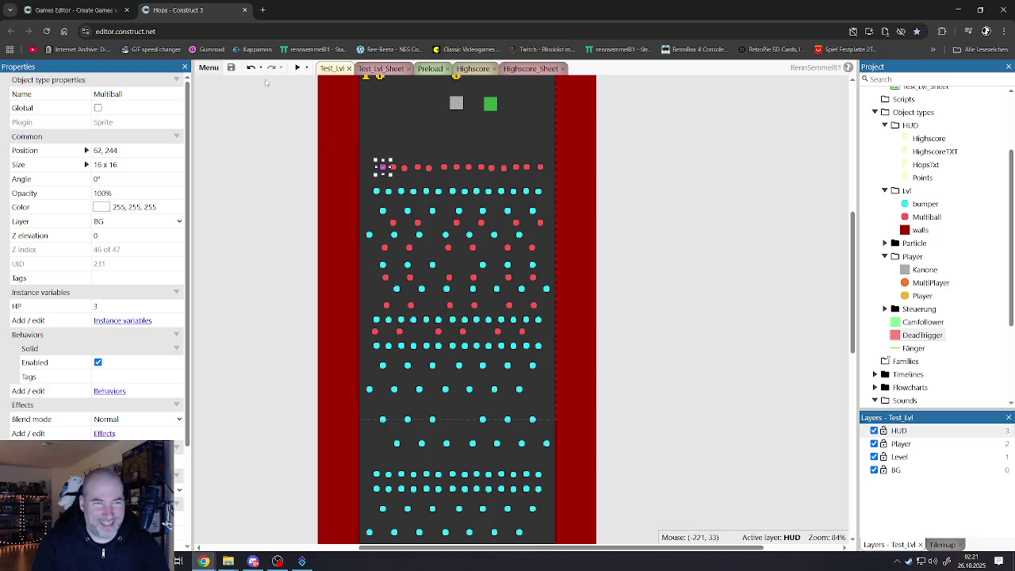
pyautogui.click(297, 67)
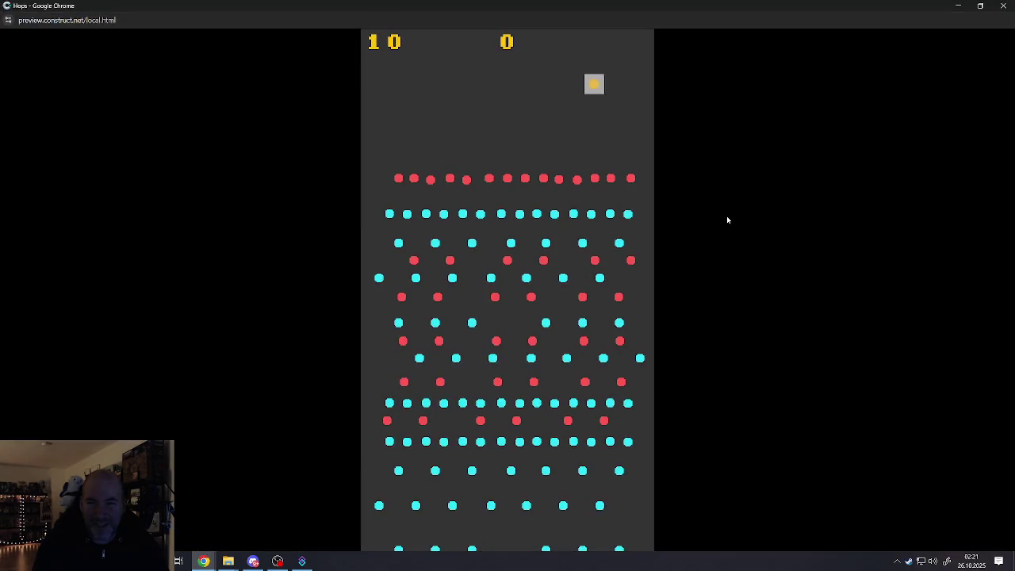
# Drop two balls from the sliding launcher, raising the score to 2410 with 7 balls left.
pyautogui.click(727, 216)
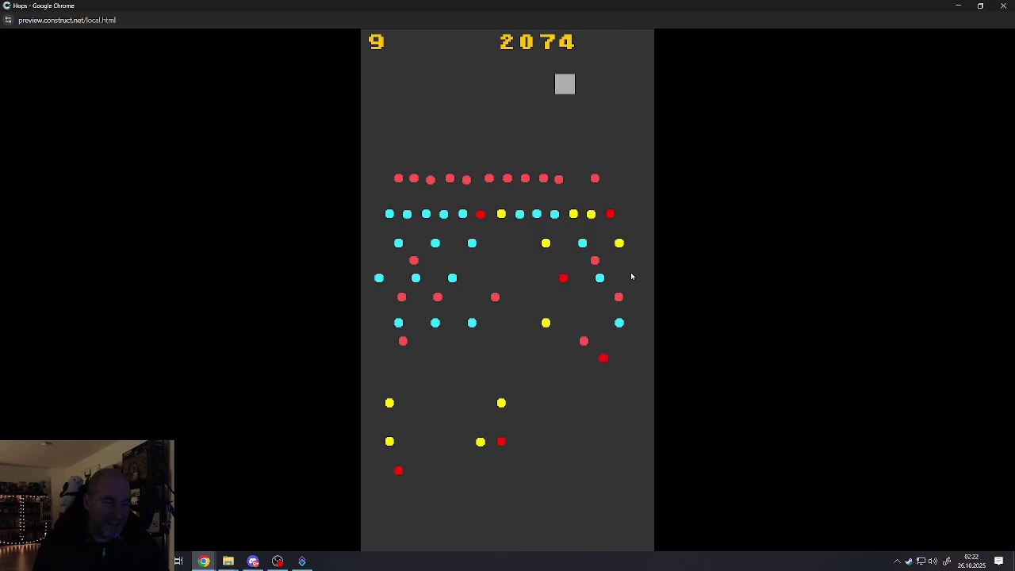
pyautogui.click(631, 276)
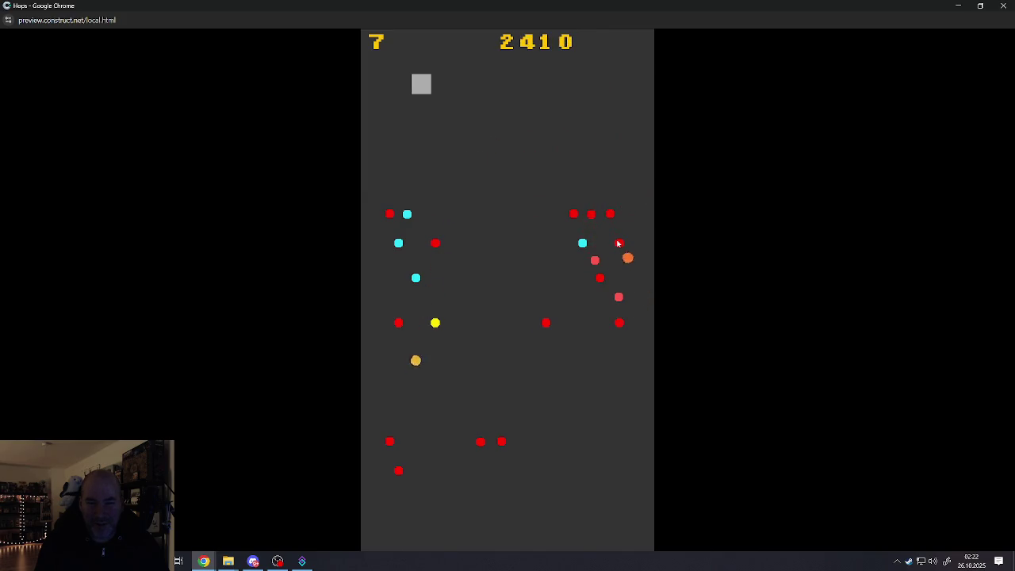
# Release the remaining balls until the game ends on a 2689 highscore.
pyautogui.click(617, 244)
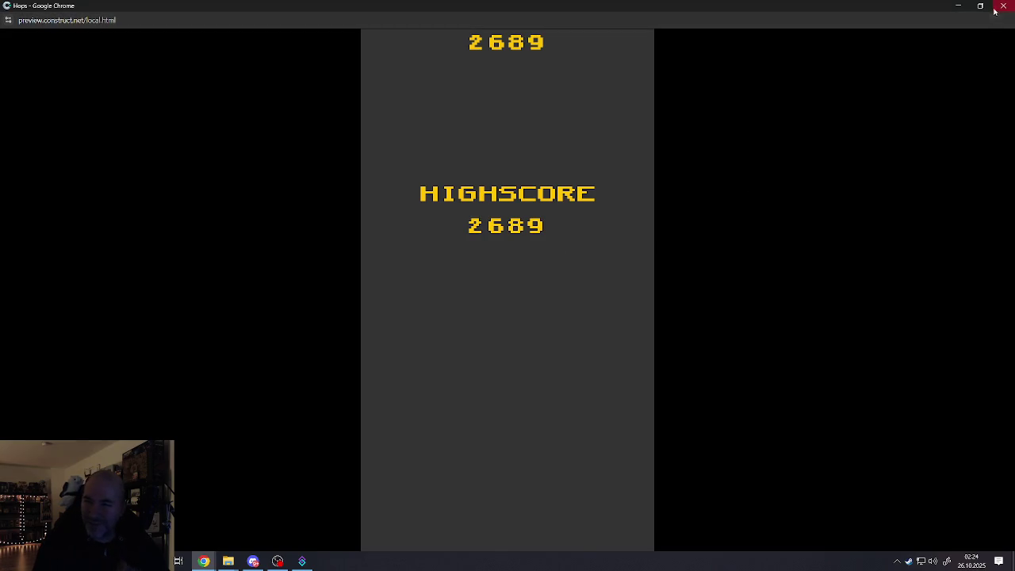
# Restart from the highscore screen and drop balls until the score is 2594 with 5 left.
pyautogui.click(589, 208)
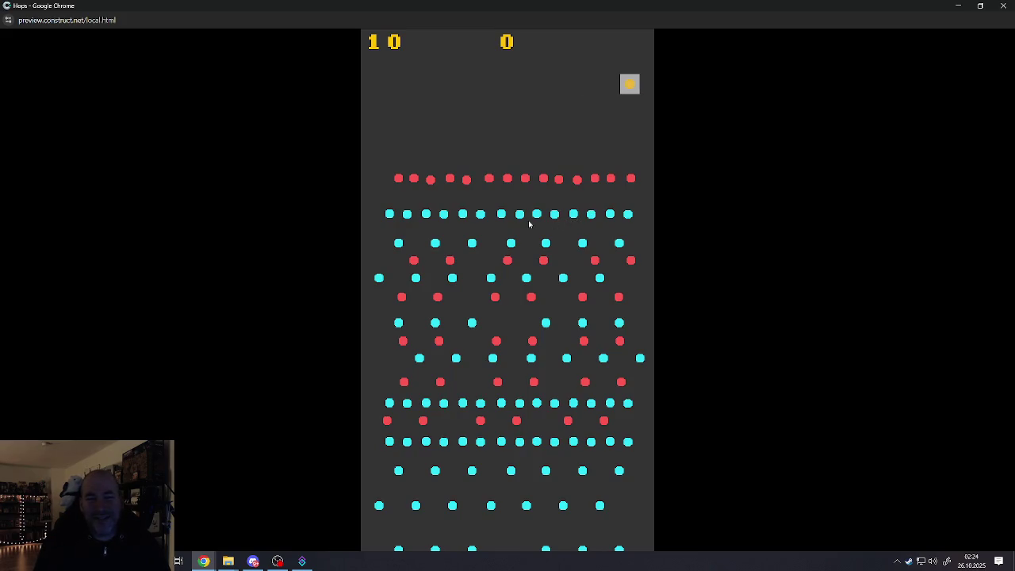
pyautogui.click(474, 291)
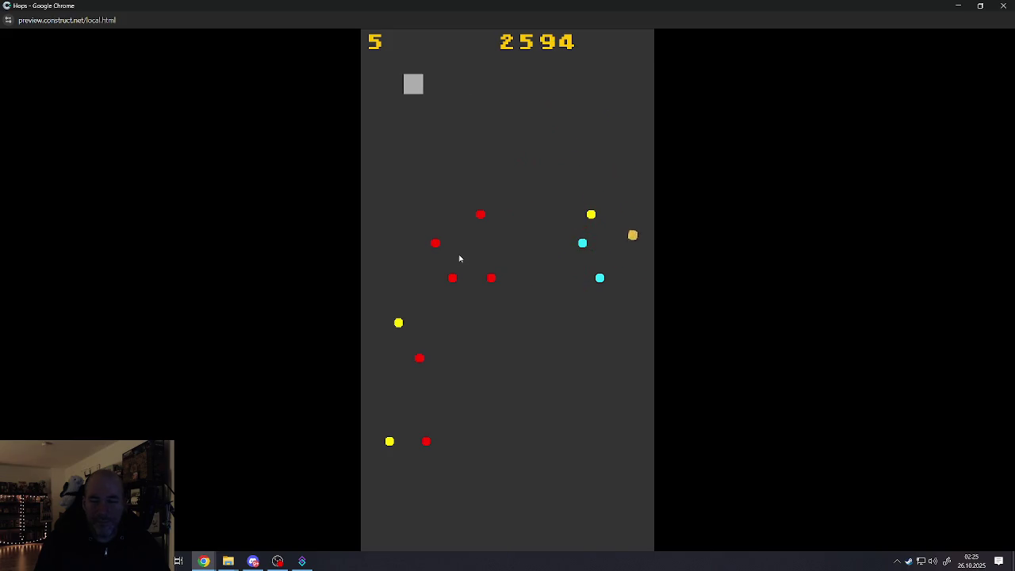
# Drop the last five balls onto the pegs, ending the round at 2649.
pyautogui.click(436, 255)
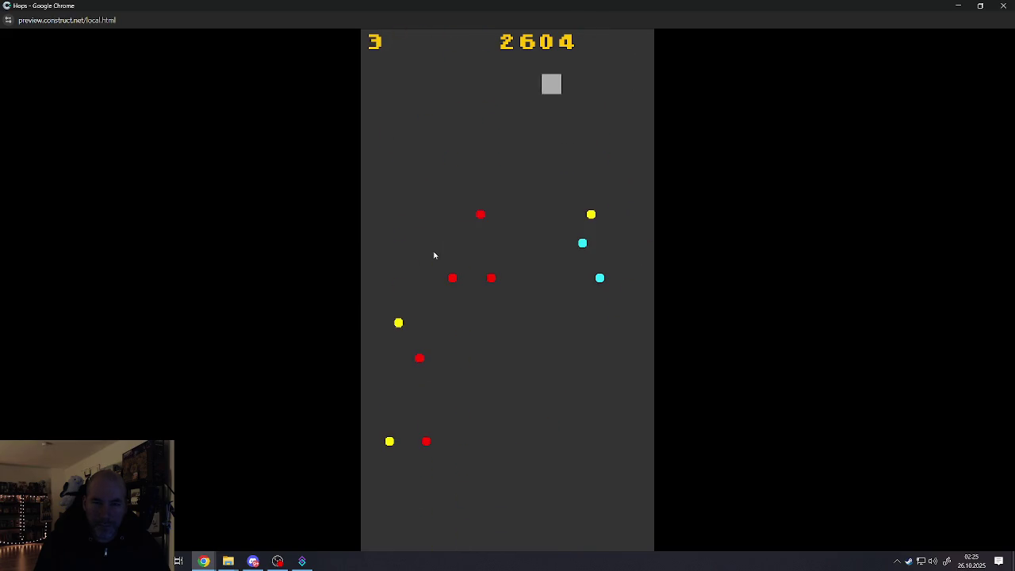
pyautogui.click(434, 256)
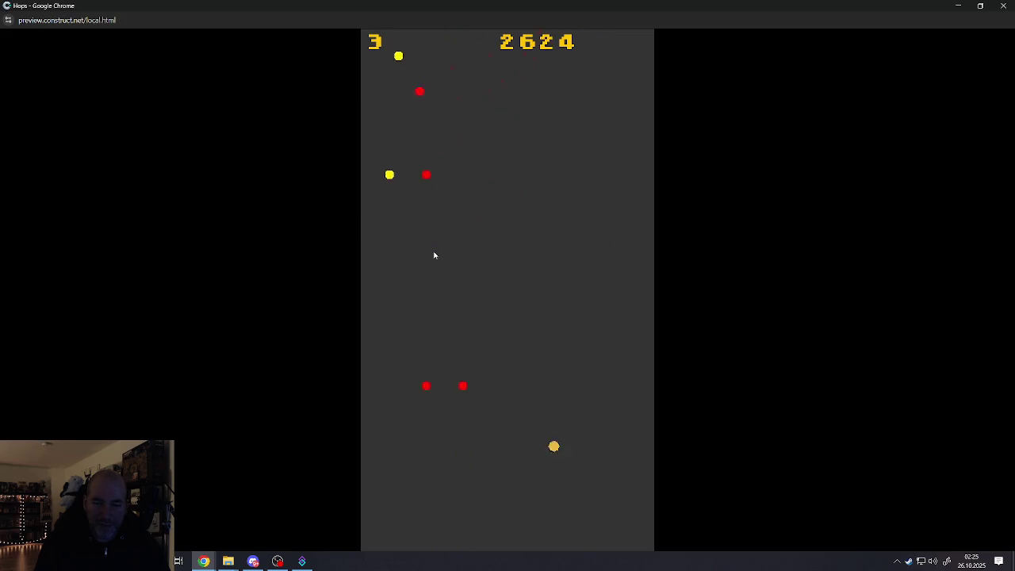
pyautogui.click(434, 256)
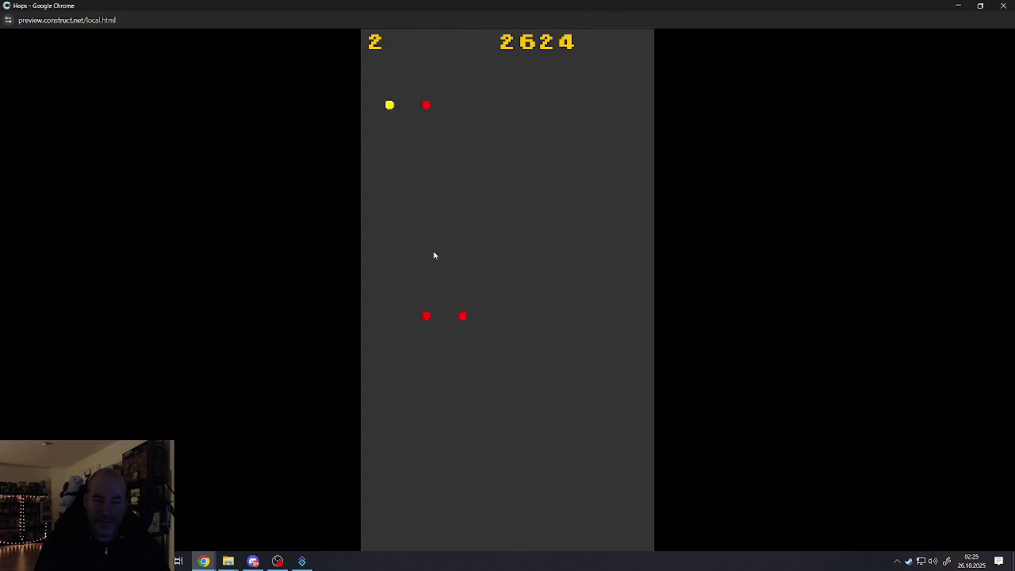
pyautogui.click(433, 256)
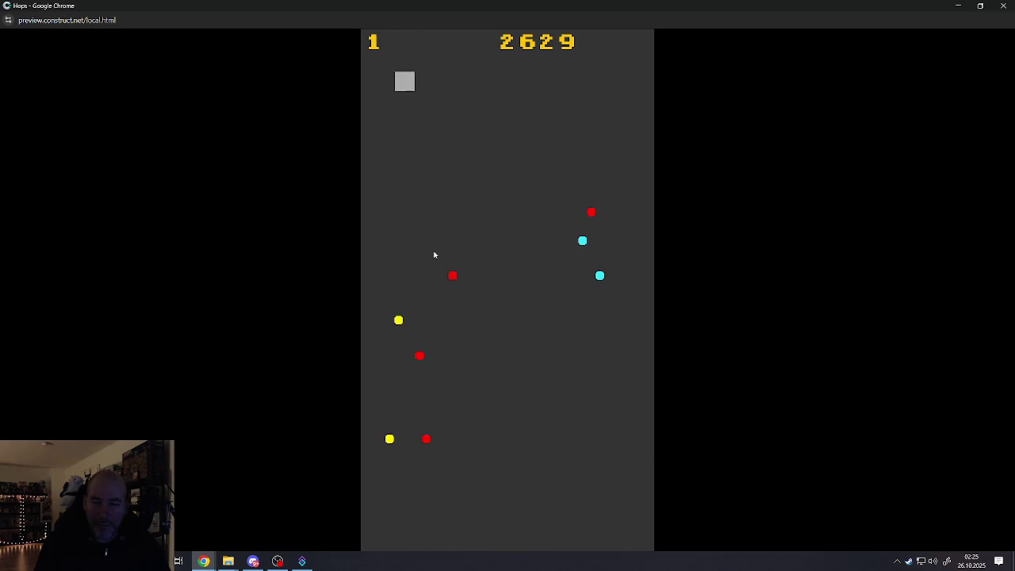
pyautogui.click(434, 255)
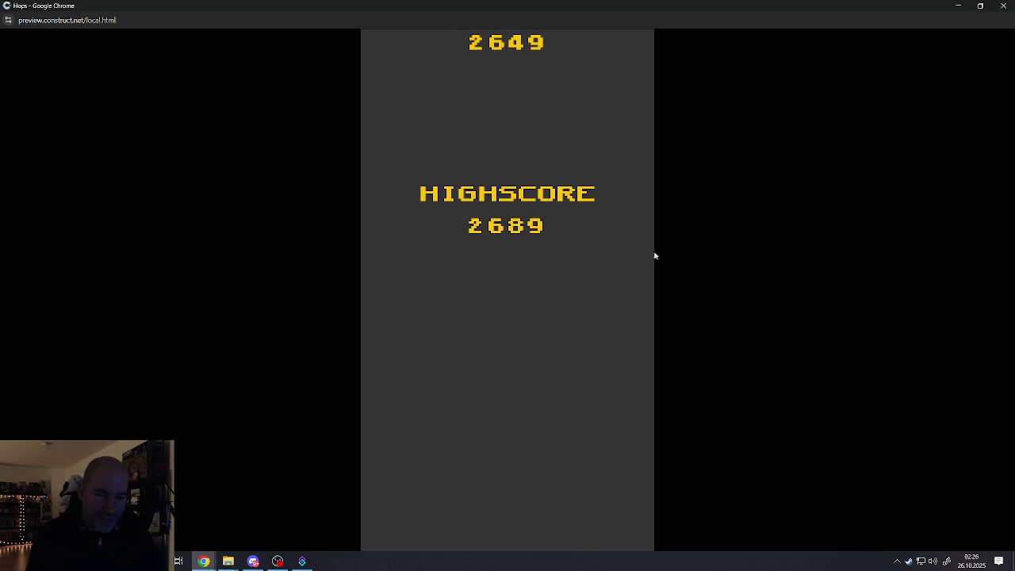
# Restart the round and drop eleven balls until it ends with a new 2784 highscore.
pyautogui.click(585, 269)
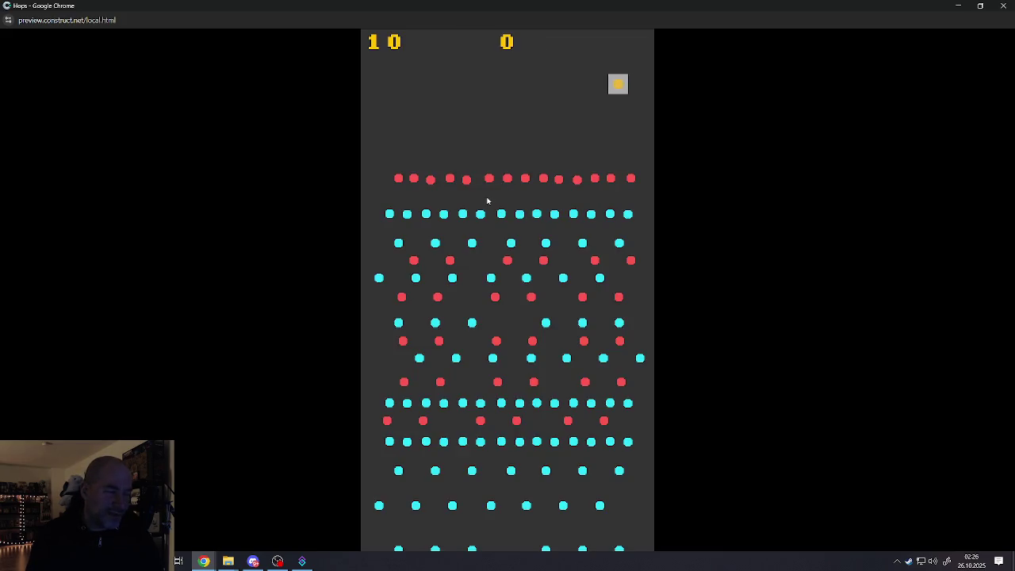
pyautogui.click(492, 203)
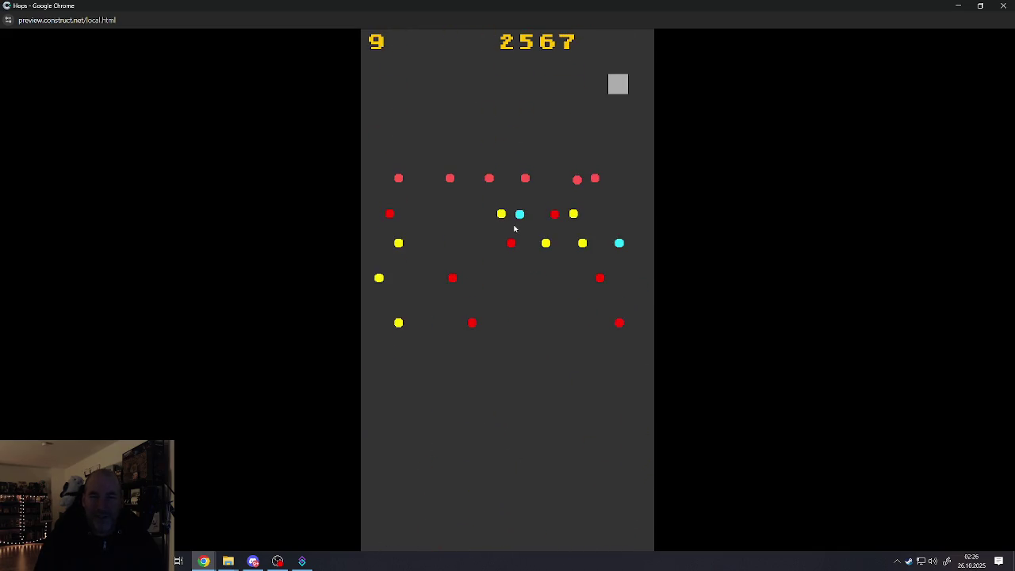
pyautogui.click(534, 225)
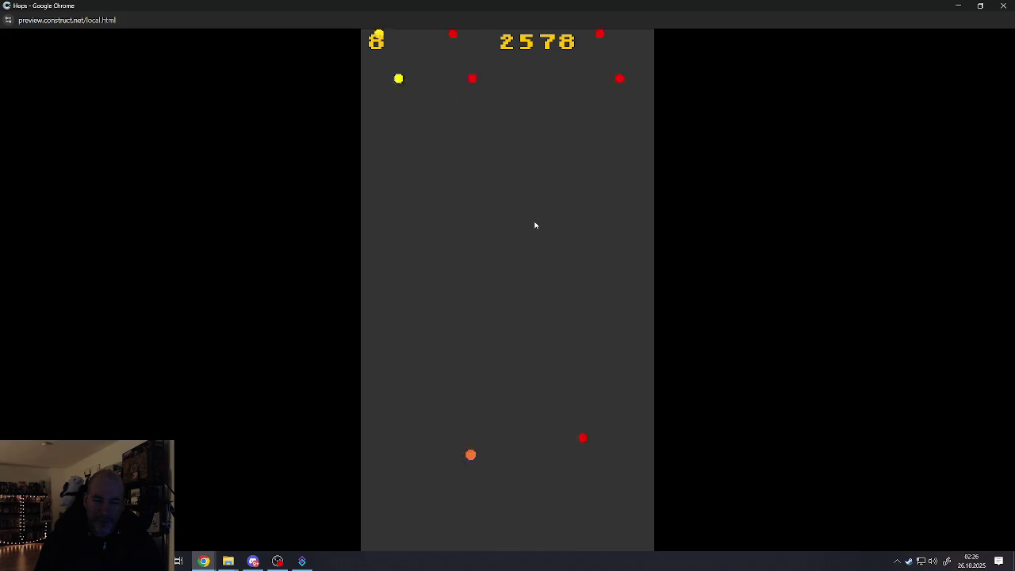
pyautogui.click(536, 225)
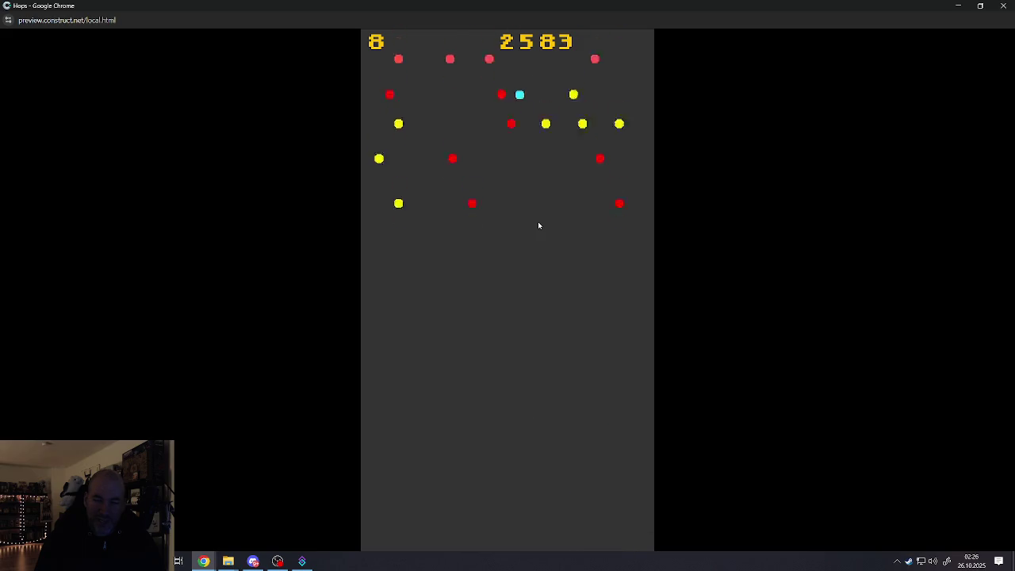
pyautogui.click(539, 226)
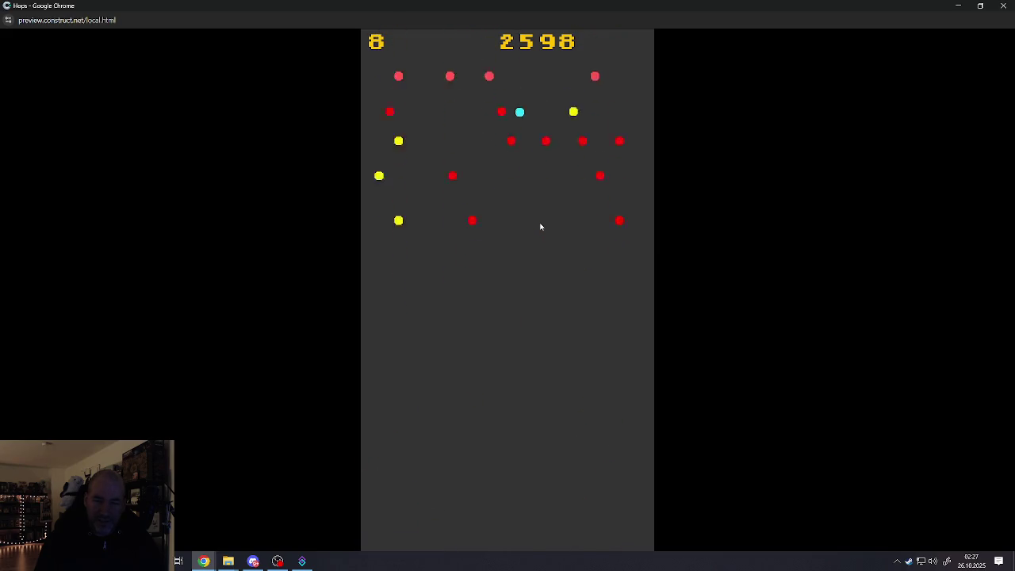
pyautogui.click(540, 227)
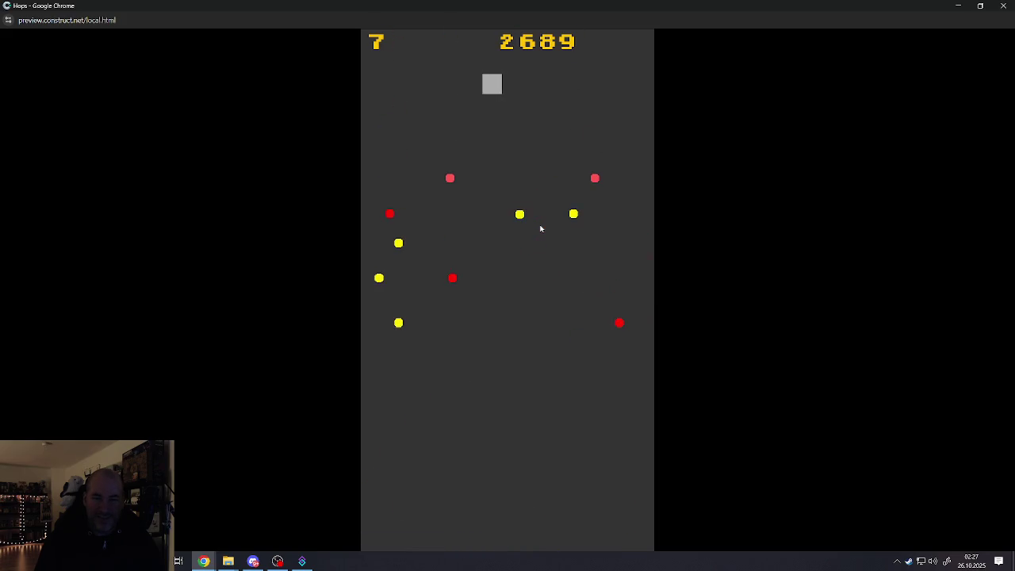
pyautogui.click(541, 229)
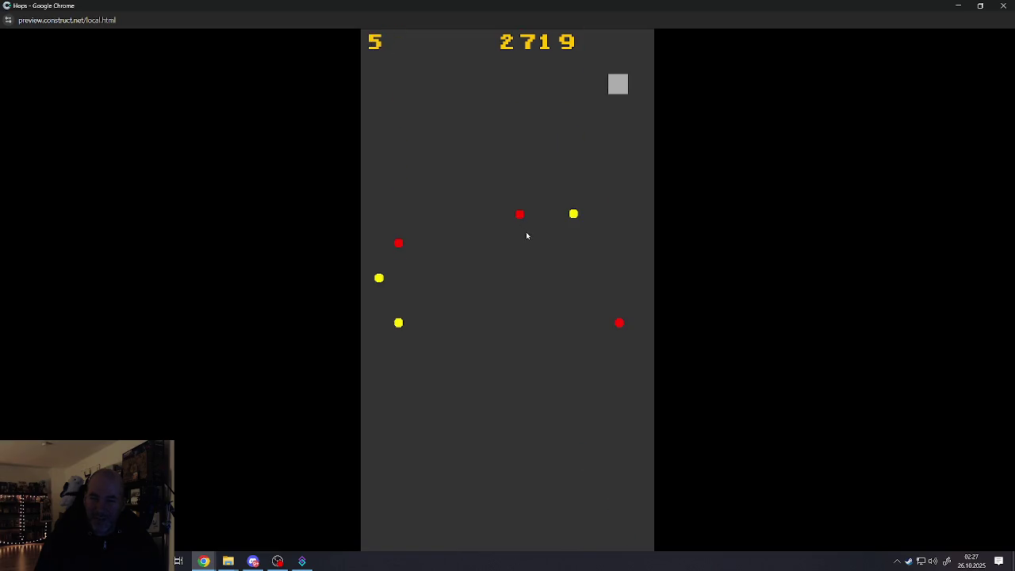
pyautogui.click(535, 230)
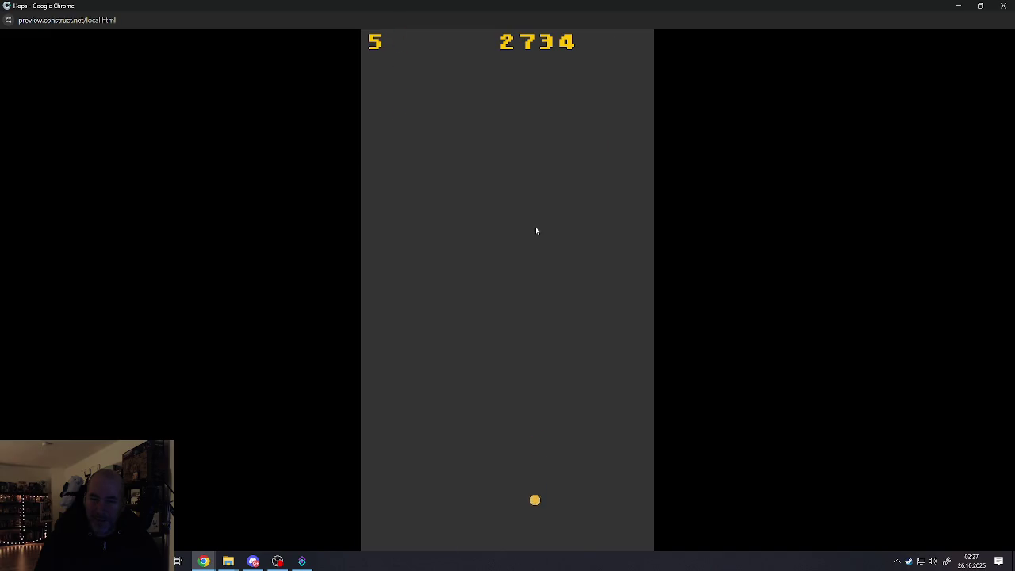
pyautogui.click(534, 230)
pyautogui.click(533, 230)
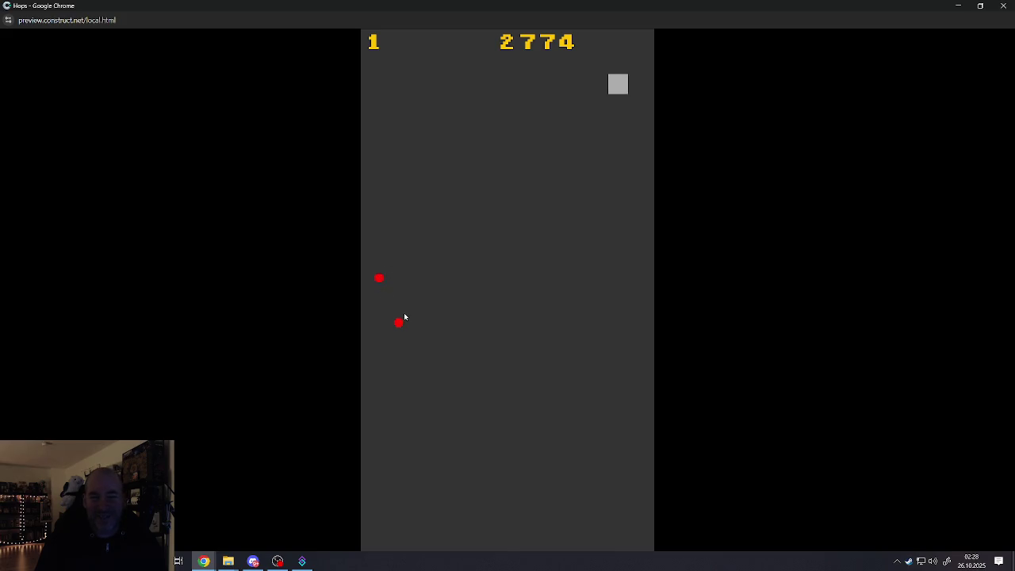
pyautogui.click(385, 266)
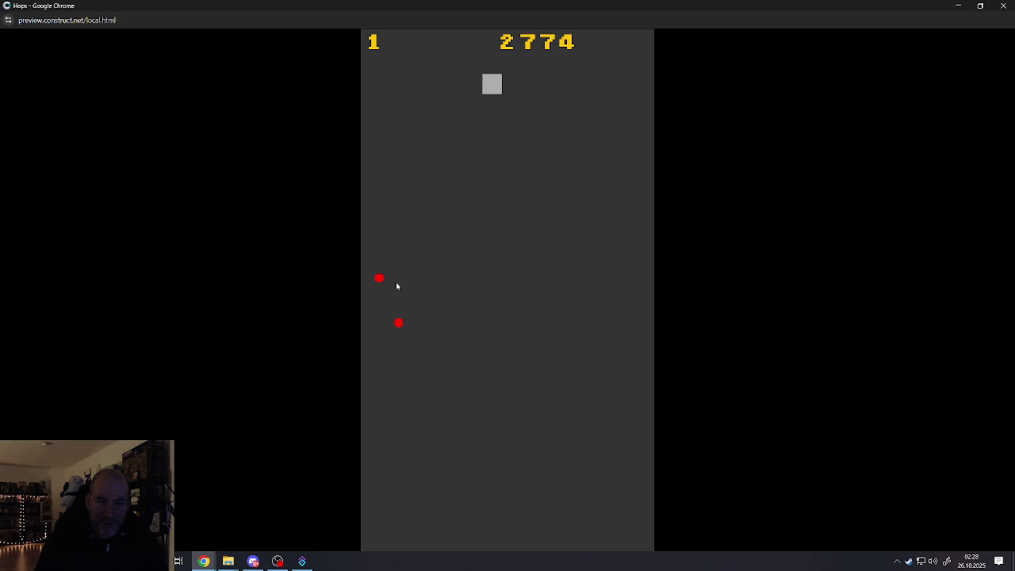
pyautogui.click(397, 286)
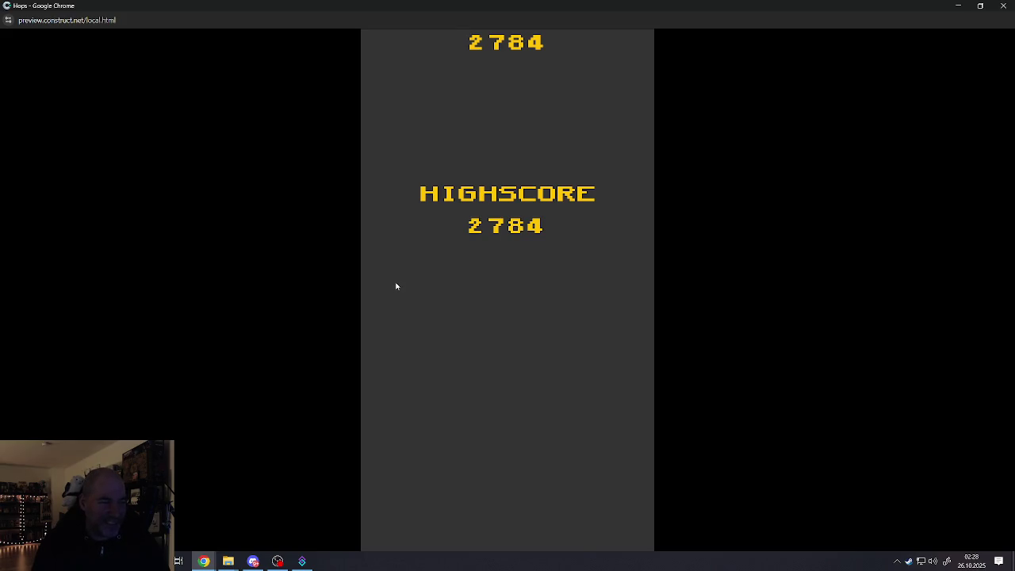
# Restart with a full peg field and drop six balls, reaching 2699 with 7 balls left.
pyautogui.click(484, 237)
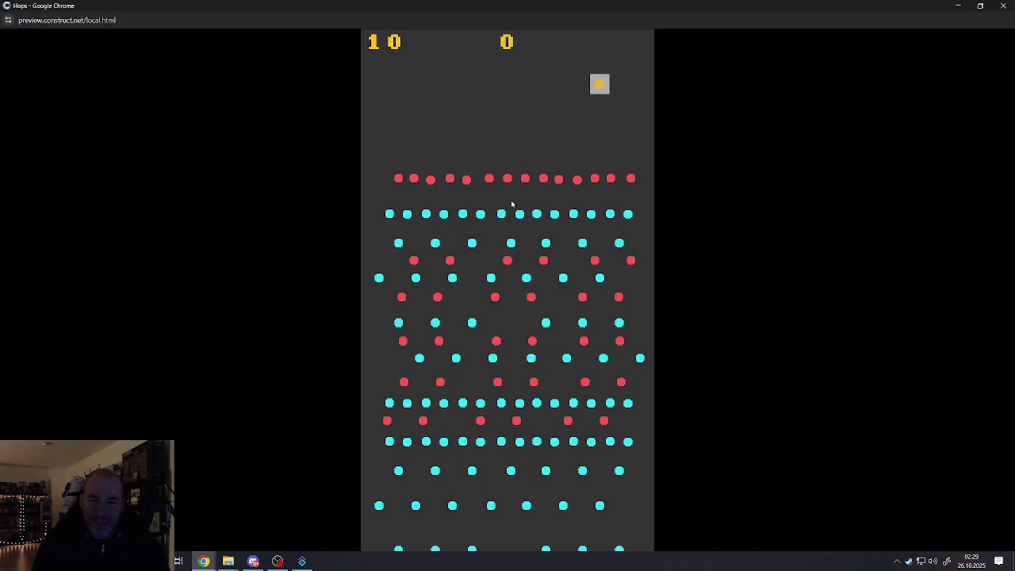
pyautogui.click(515, 278)
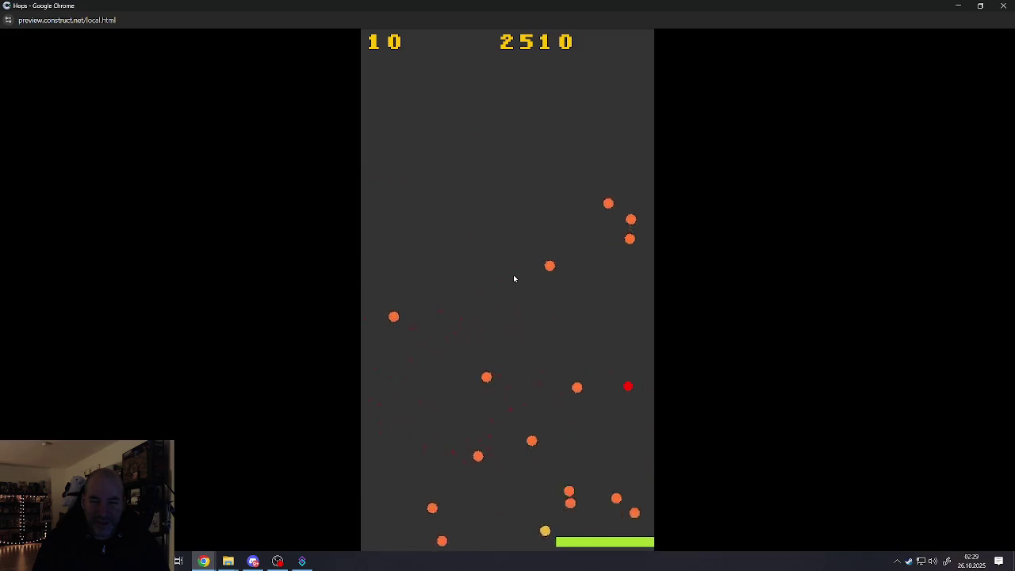
pyautogui.click(463, 252)
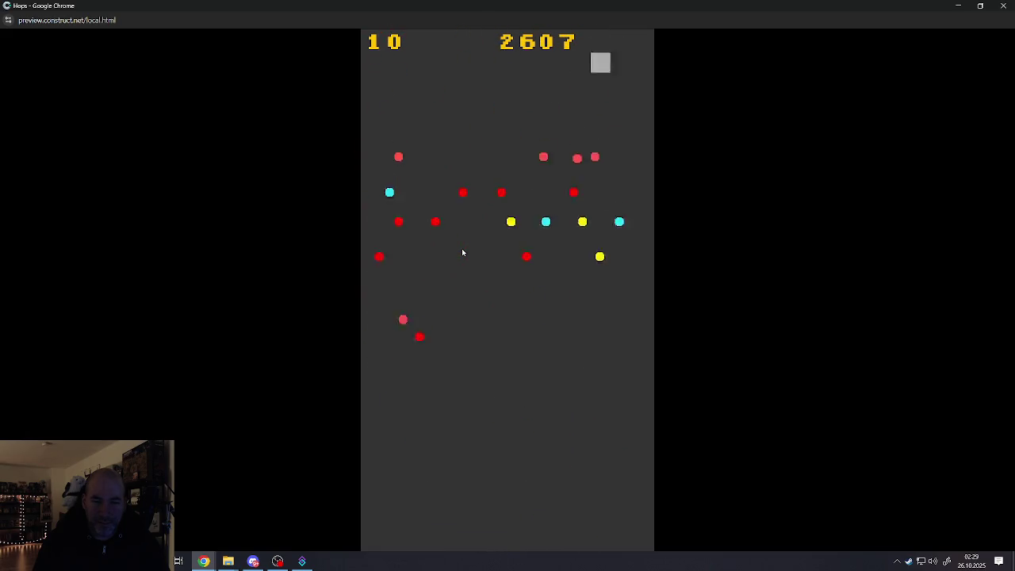
pyautogui.click(507, 273)
pyautogui.click(508, 273)
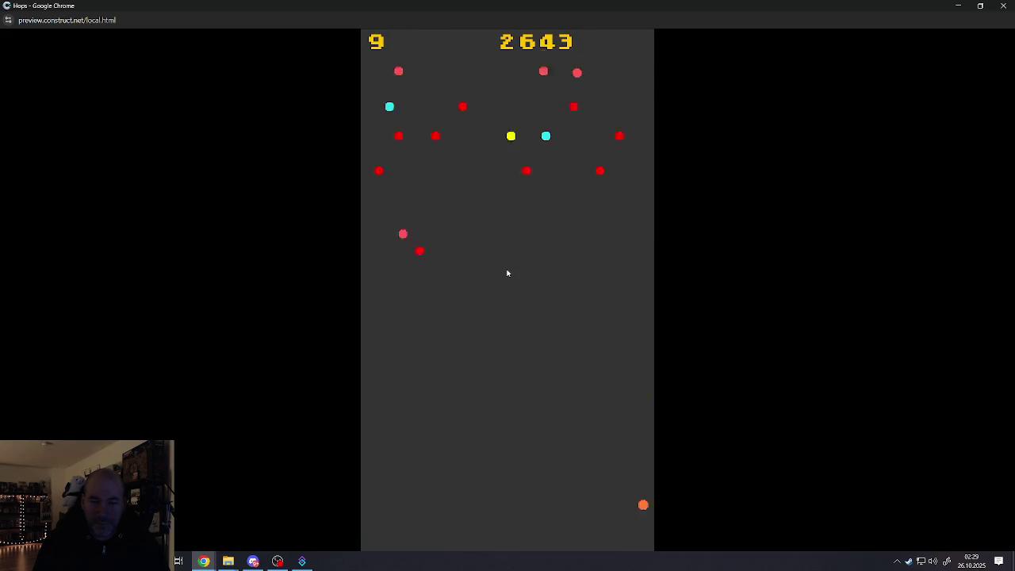
pyautogui.click(505, 273)
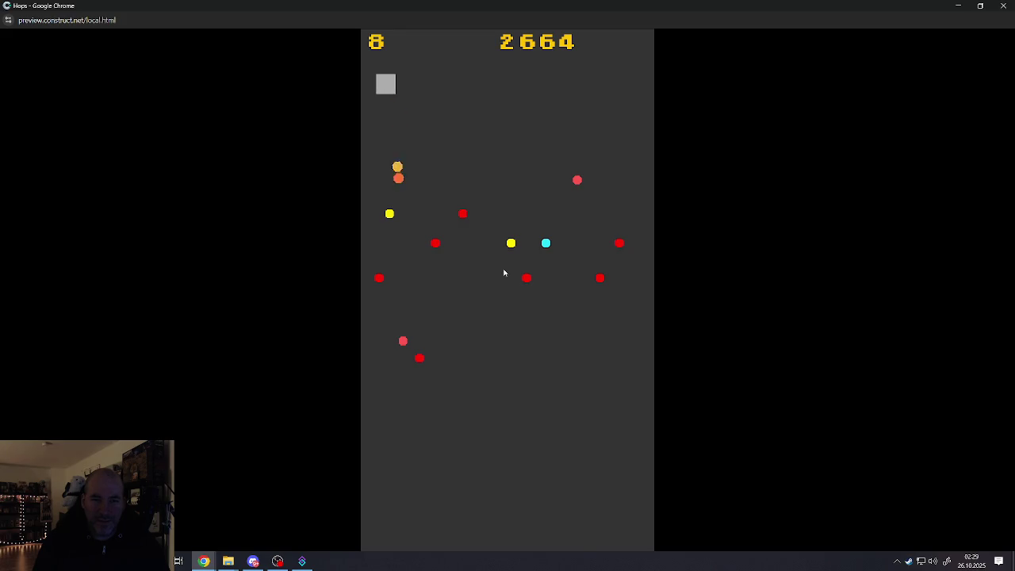
pyautogui.click(504, 273)
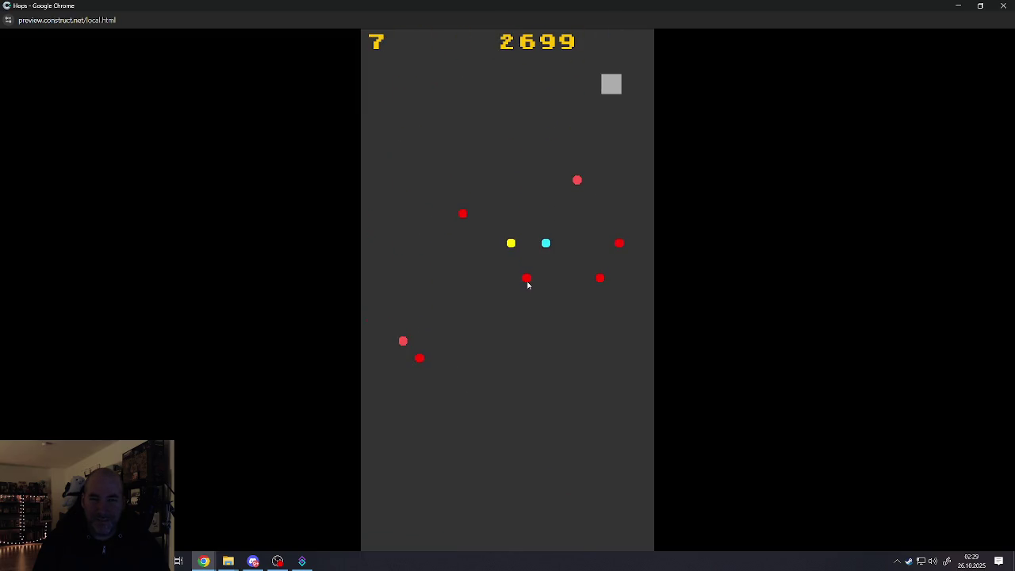
# Drop five more balls onto the cyan and red pegs, emptying the field at 2780.
pyautogui.click(528, 282)
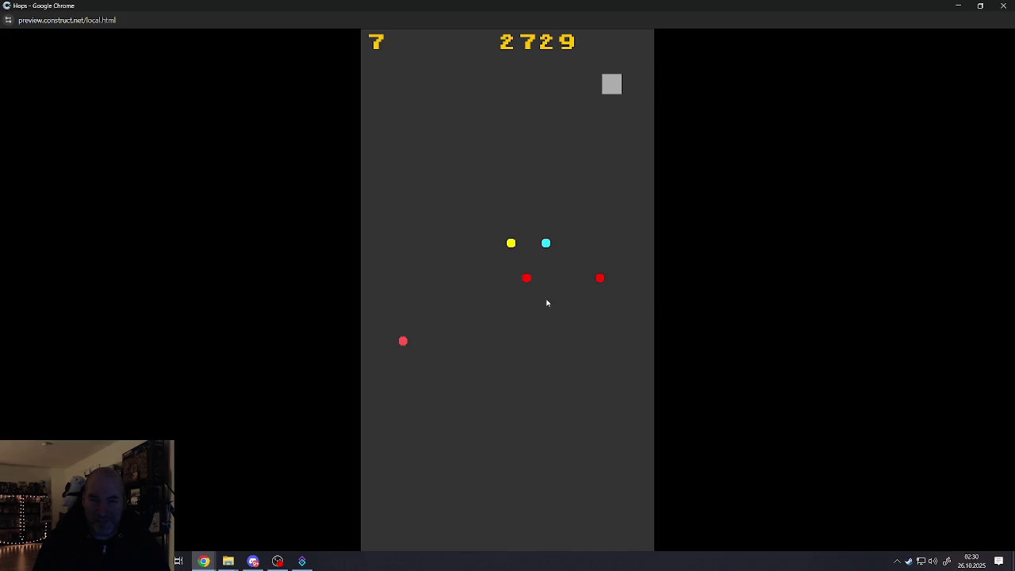
pyautogui.click(547, 303)
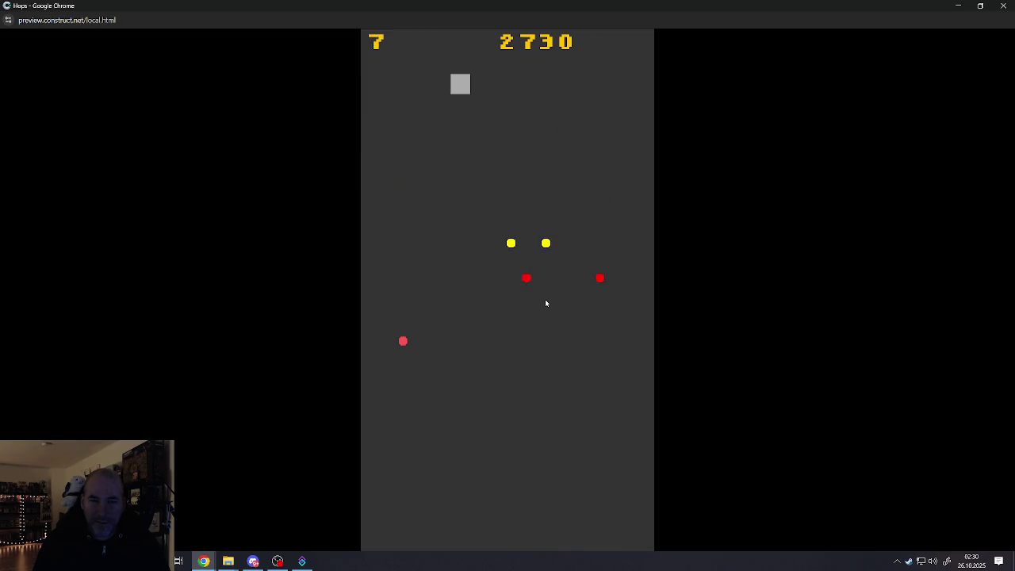
pyautogui.click(545, 303)
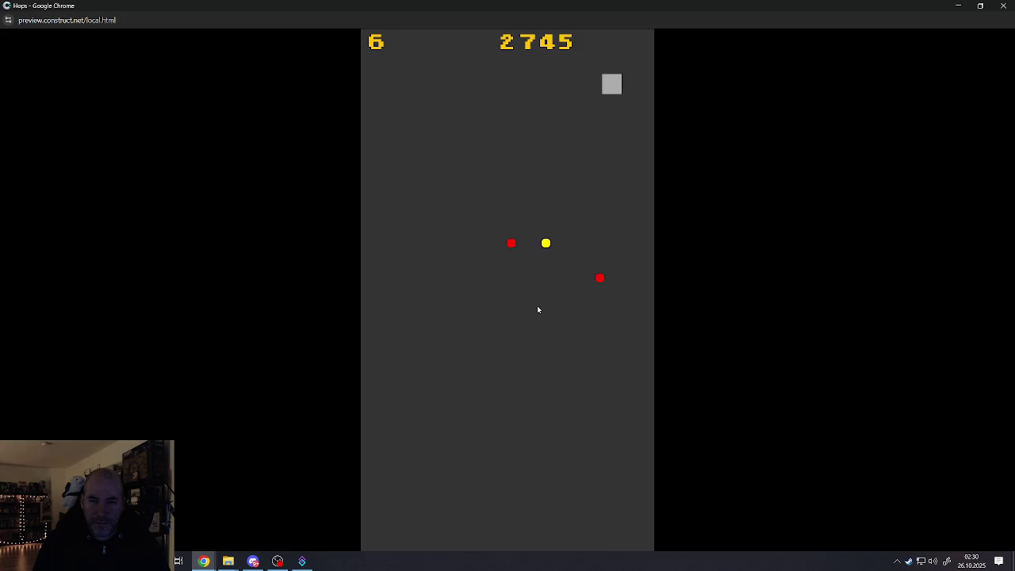
pyautogui.click(537, 309)
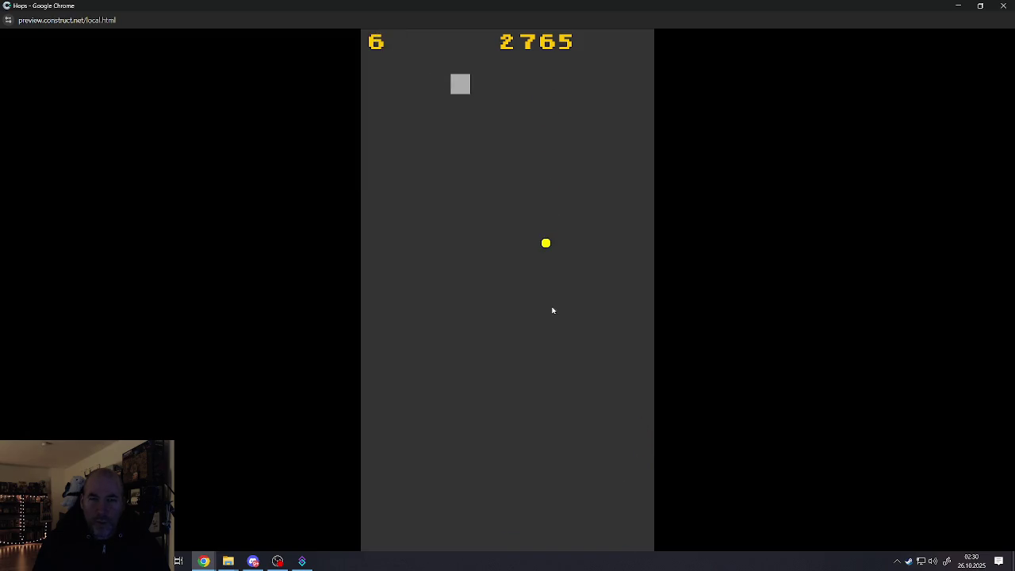
pyautogui.click(553, 310)
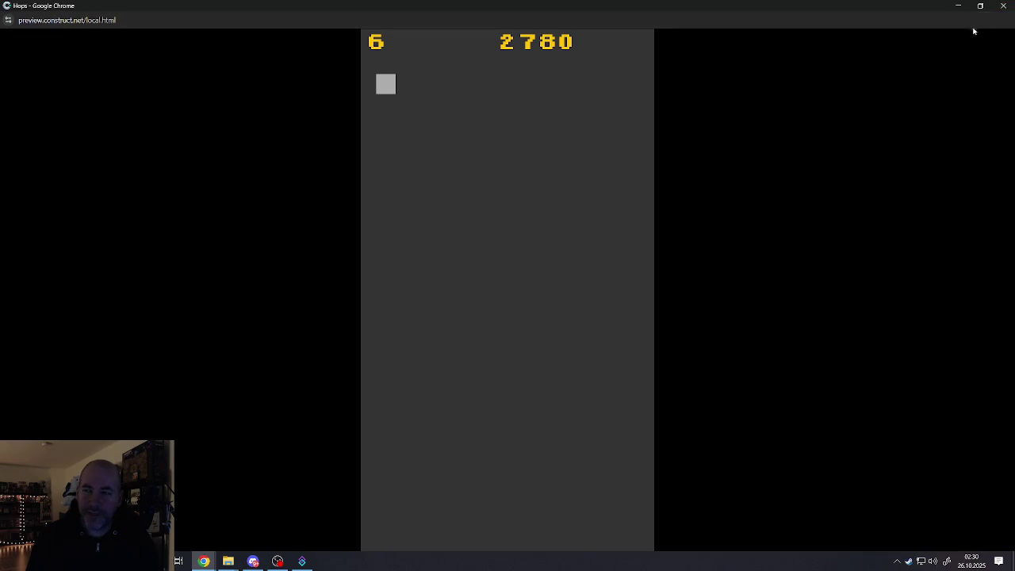
# Close the Hops preview and scroll through the Test_Lvl layout's multiball and bumper rows.
pyautogui.click(1004, 6)
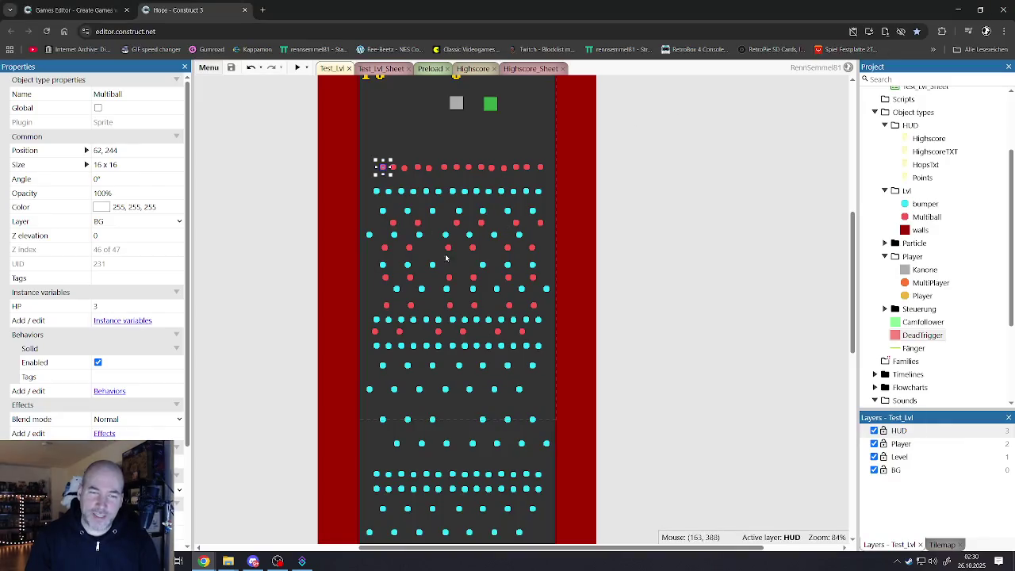
pyautogui.scroll(-5, 446, 258)
pyautogui.scroll(4, 438, 316)
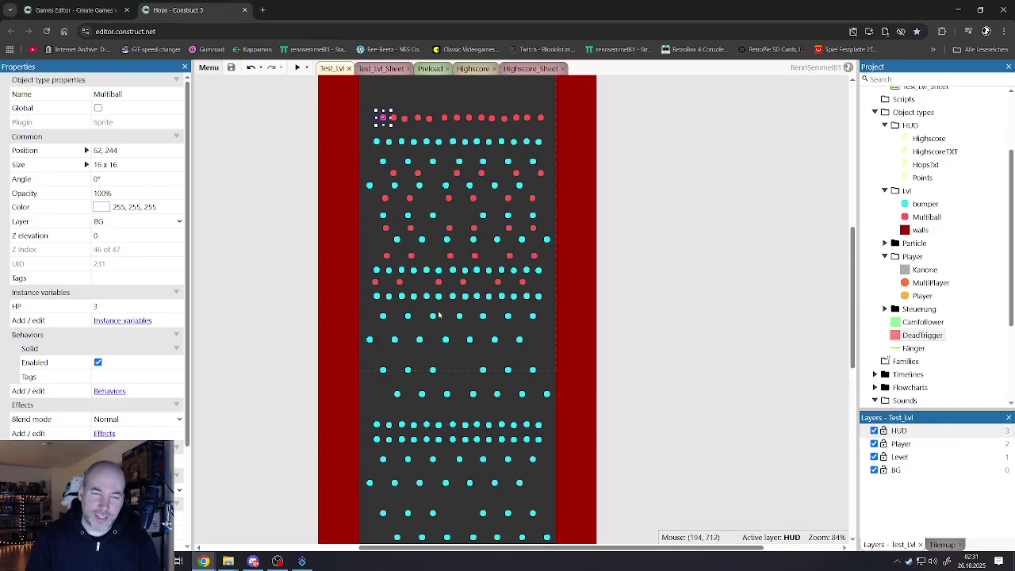
pyautogui.scroll(1, 438, 315)
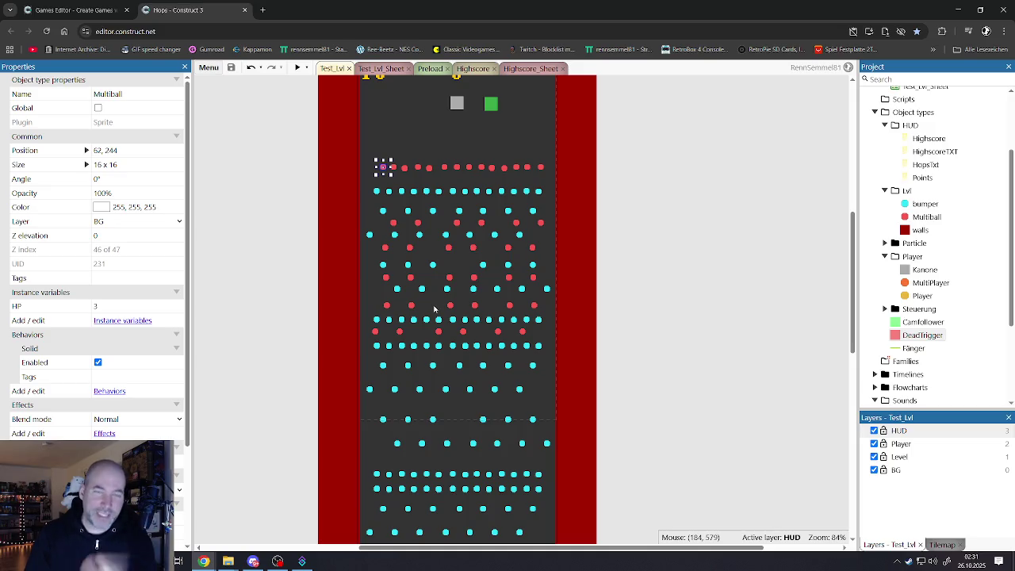
pyautogui.scroll(-1, 435, 310)
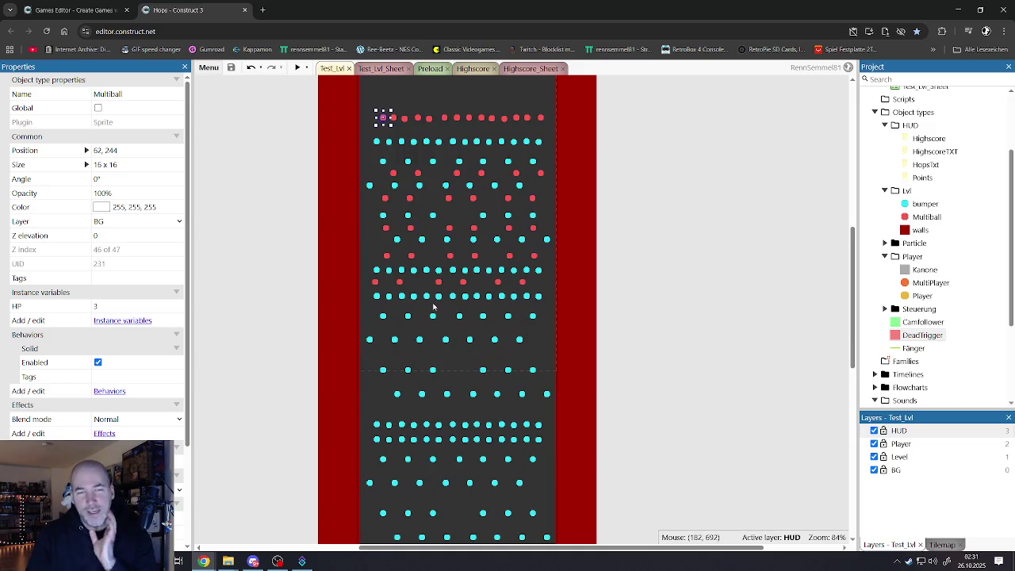
pyautogui.scroll(2, 437, 244)
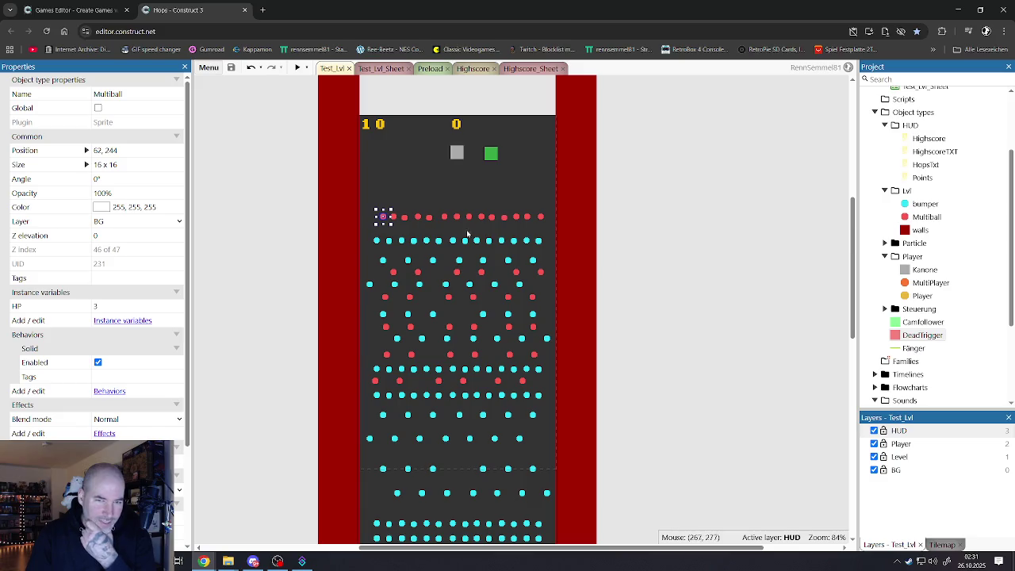
pyautogui.scroll(-6, 468, 234)
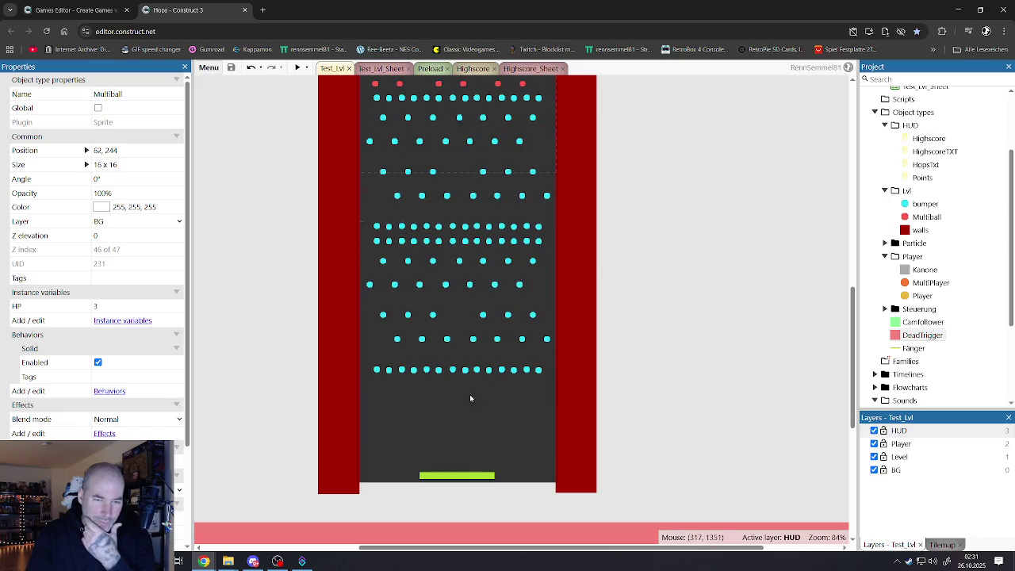
pyautogui.scroll(5, 463, 384)
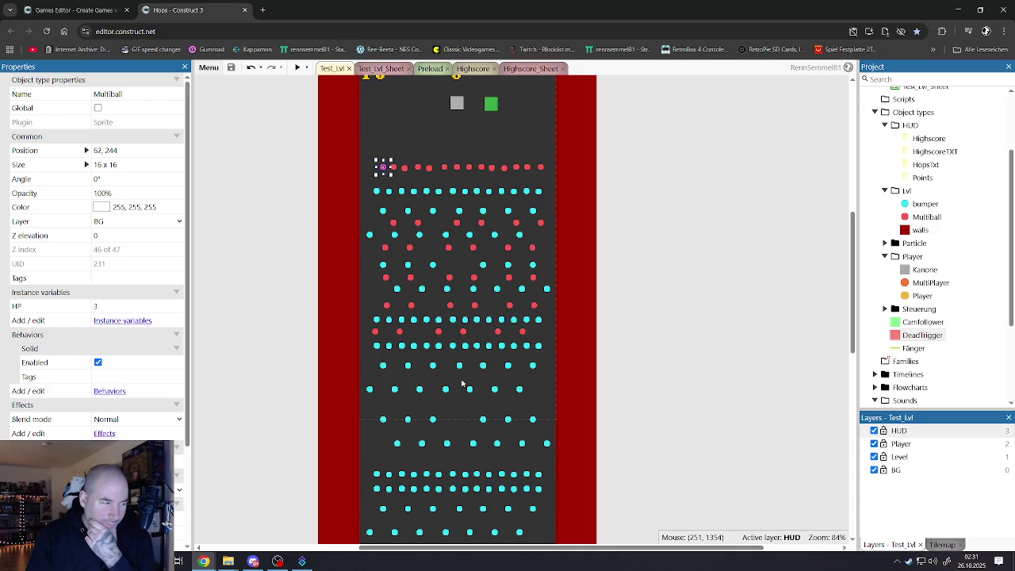
pyautogui.scroll(3, 463, 384)
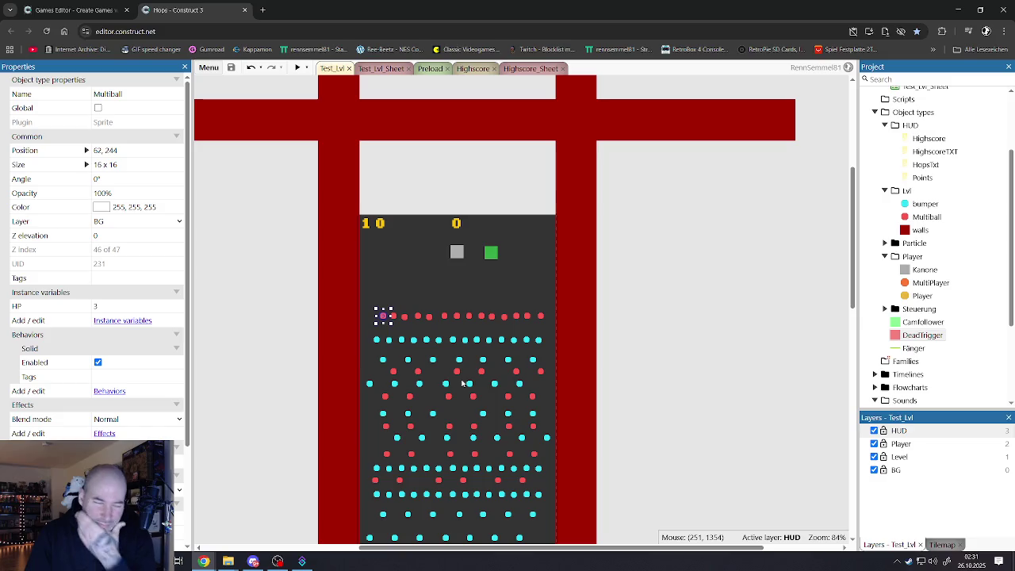
# Deselect the Multiball so the Test_Lvl layout's own properties are shown.
pyautogui.click(299, 303)
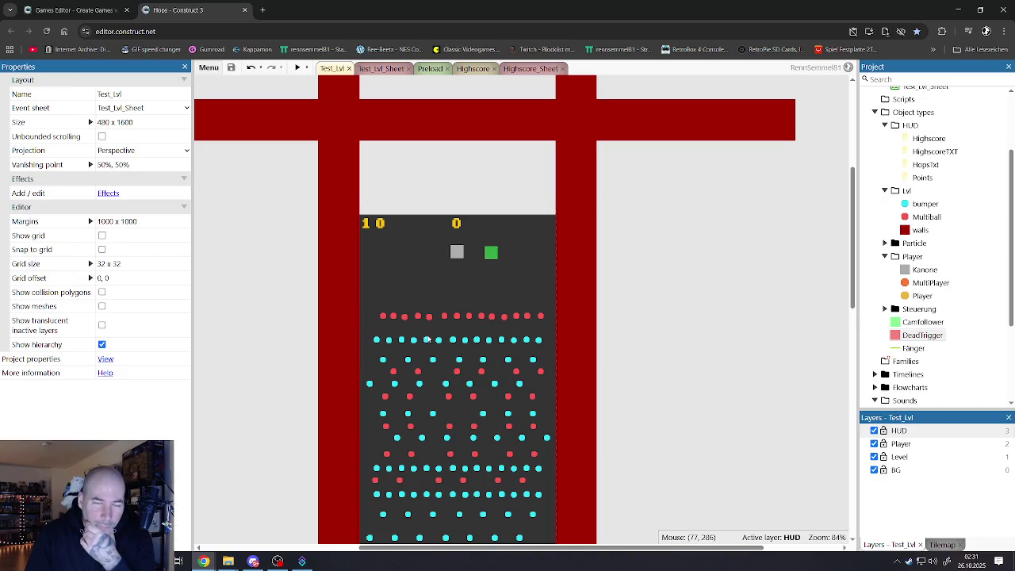
pyautogui.scroll(-5, 431, 339)
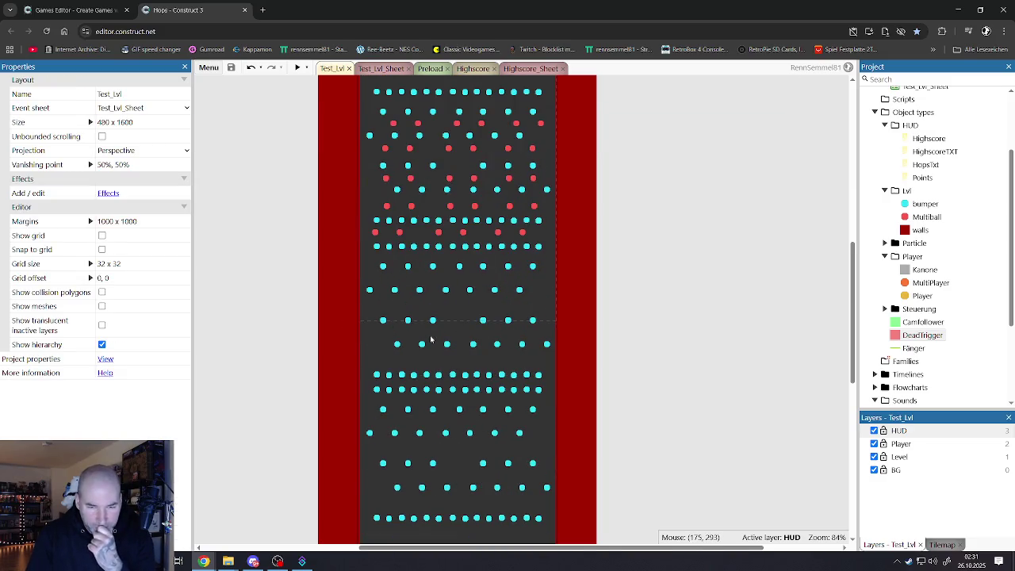
pyautogui.scroll(-1, 430, 340)
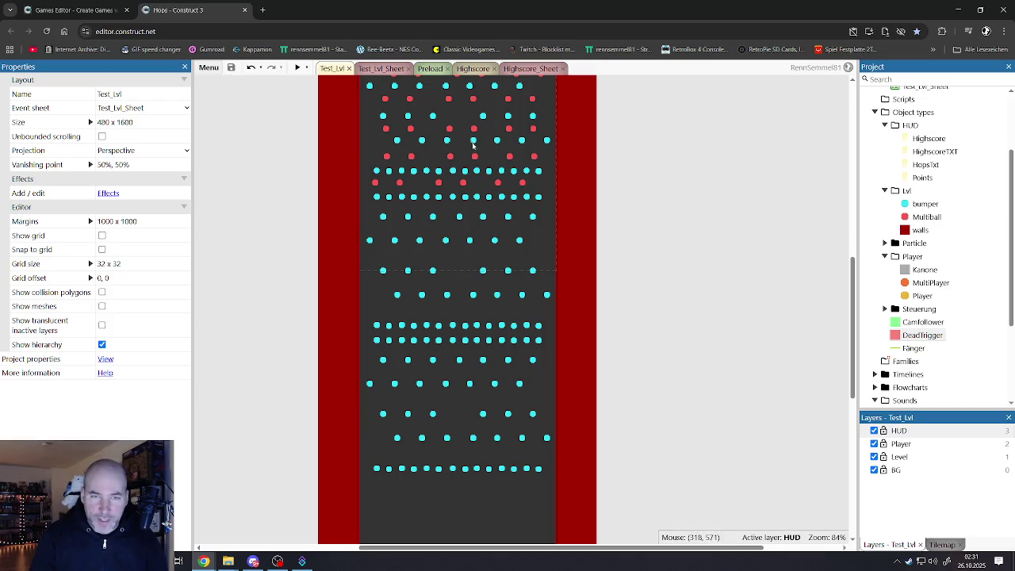
pyautogui.scroll(3, 474, 145)
pyautogui.scroll(-1, 445, 171)
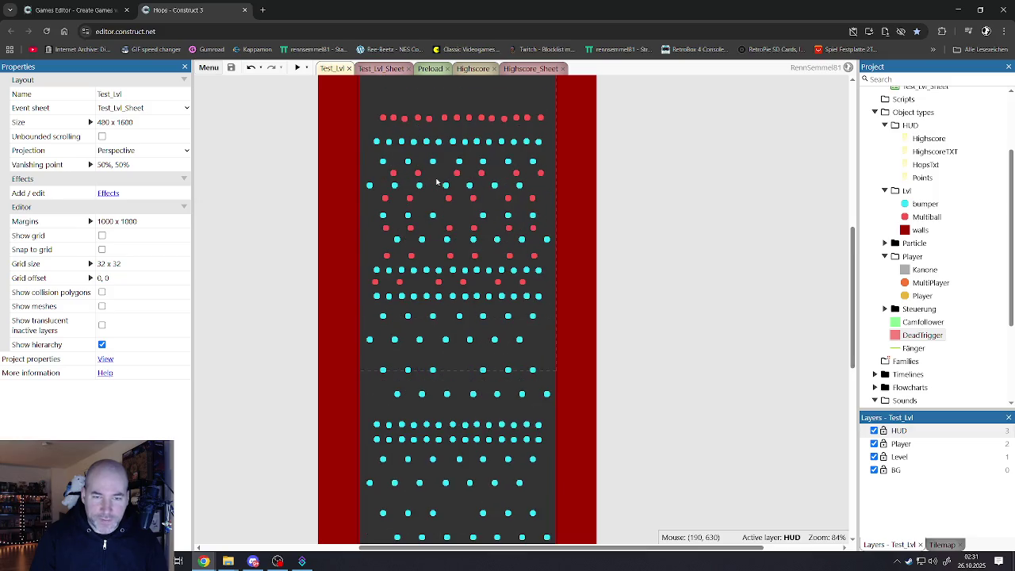
# Start saving the project as a single file, skipping the backup warning.
pyautogui.click(211, 69)
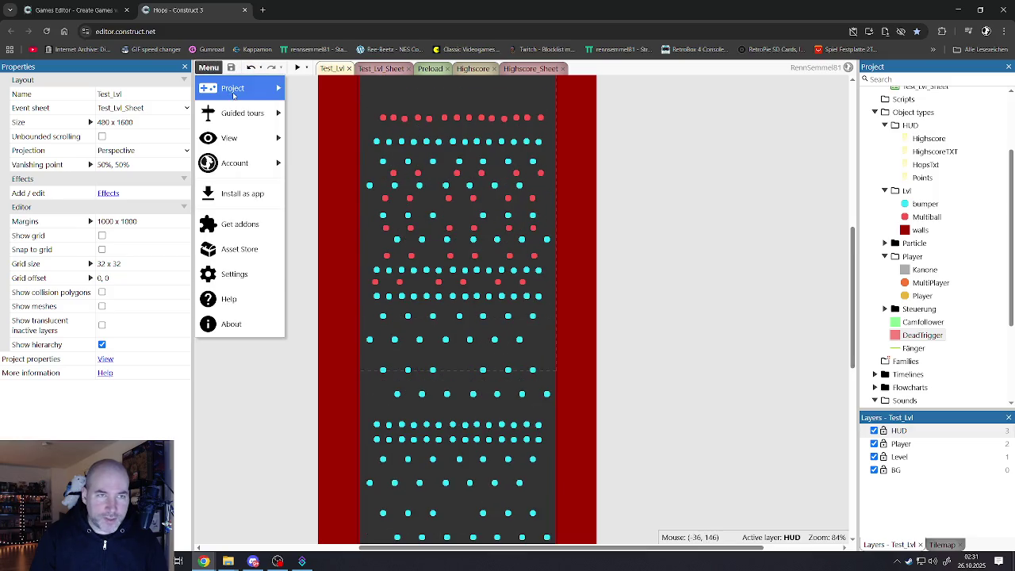
pyautogui.moveTo(232, 88)
pyautogui.moveTo(313, 113)
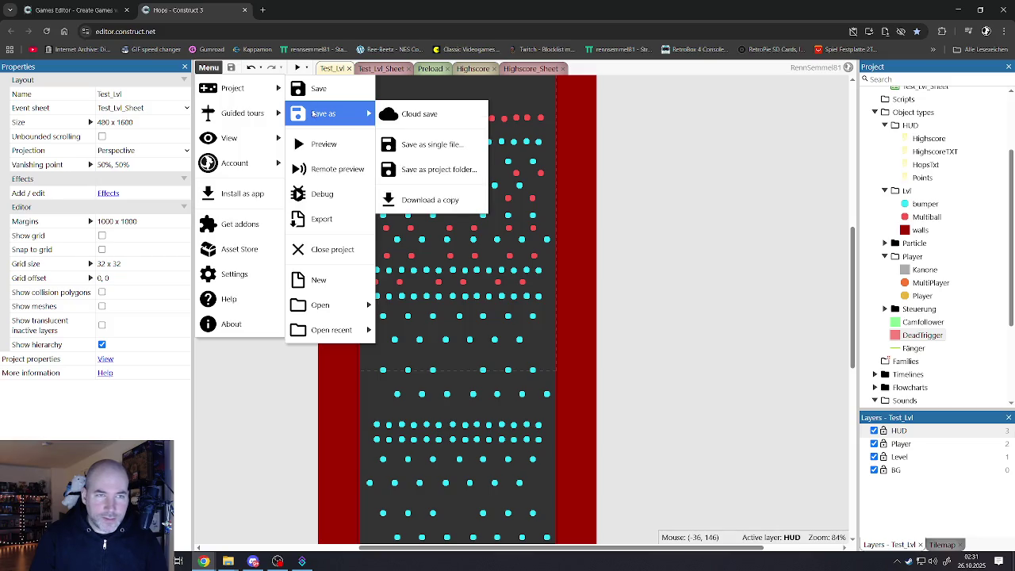
pyautogui.moveTo(242, 112)
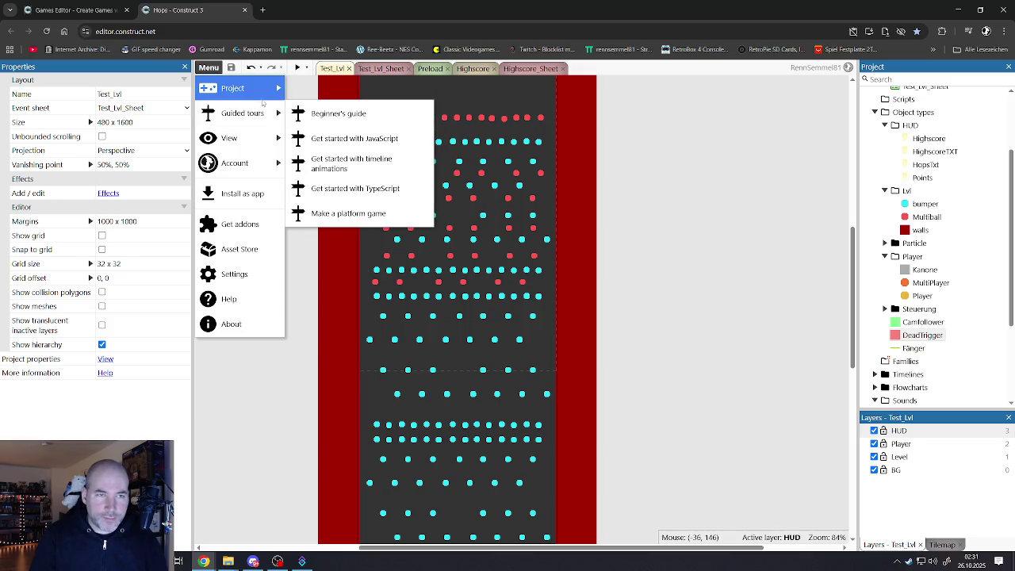
pyautogui.click(411, 142)
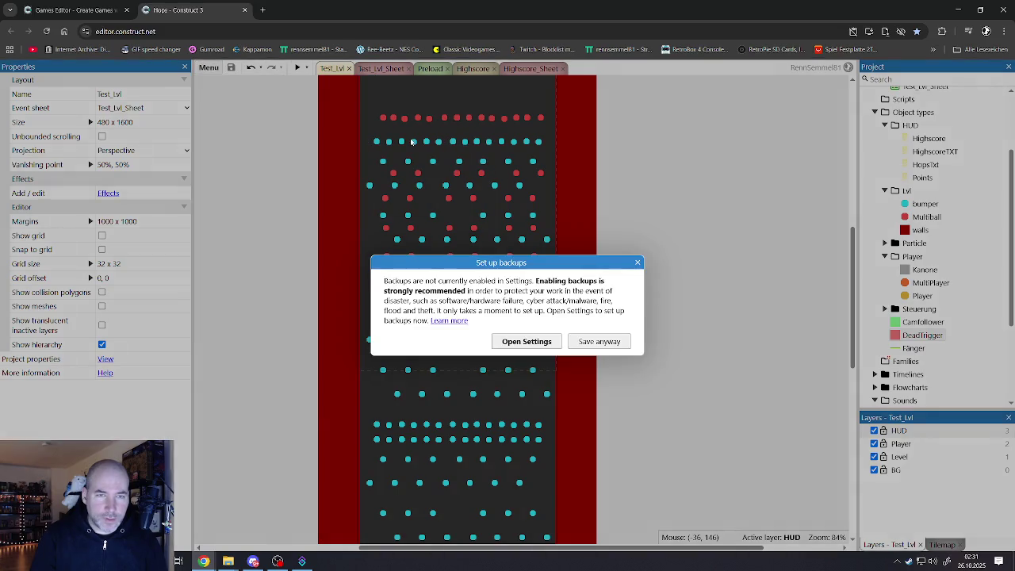
pyautogui.click(587, 347)
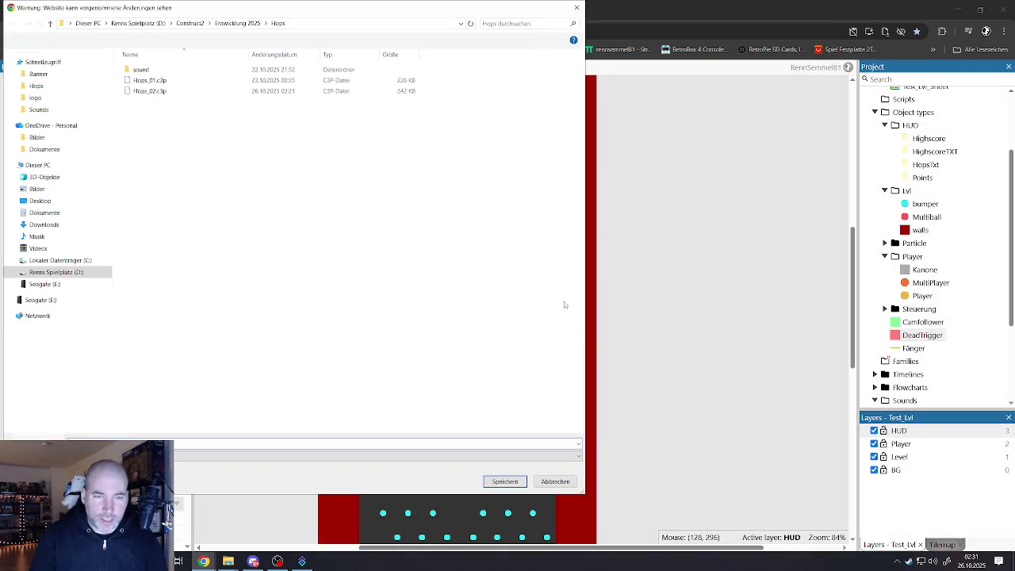
# Browse to Seagate (E:) > 2025 > Entwicklung 2025 in the save dialog.
pyautogui.click(44, 284)
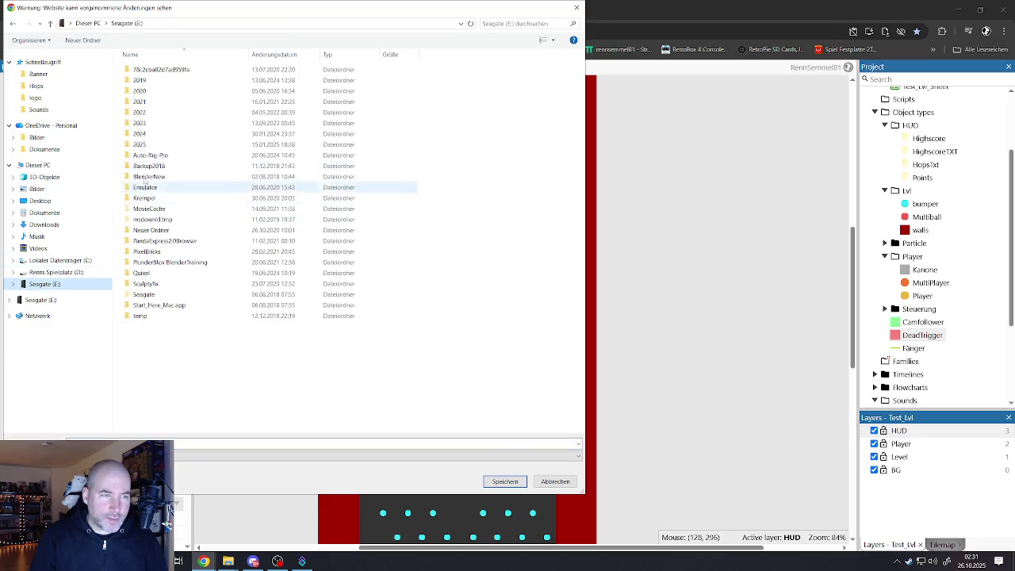
pyautogui.click(144, 146)
pyautogui.doubleClick(144, 147)
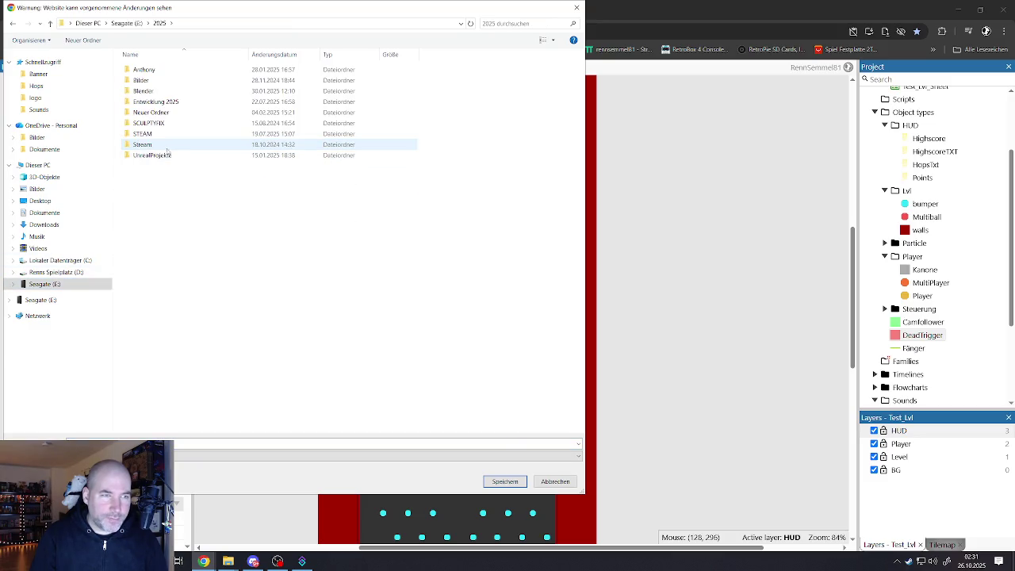
pyautogui.click(155, 102)
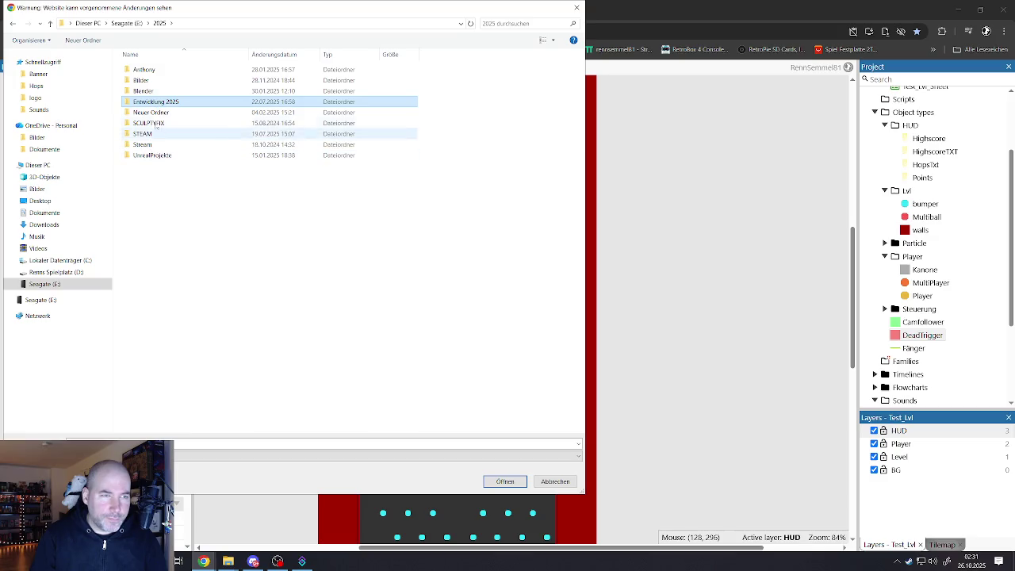
pyautogui.doubleClick(158, 102)
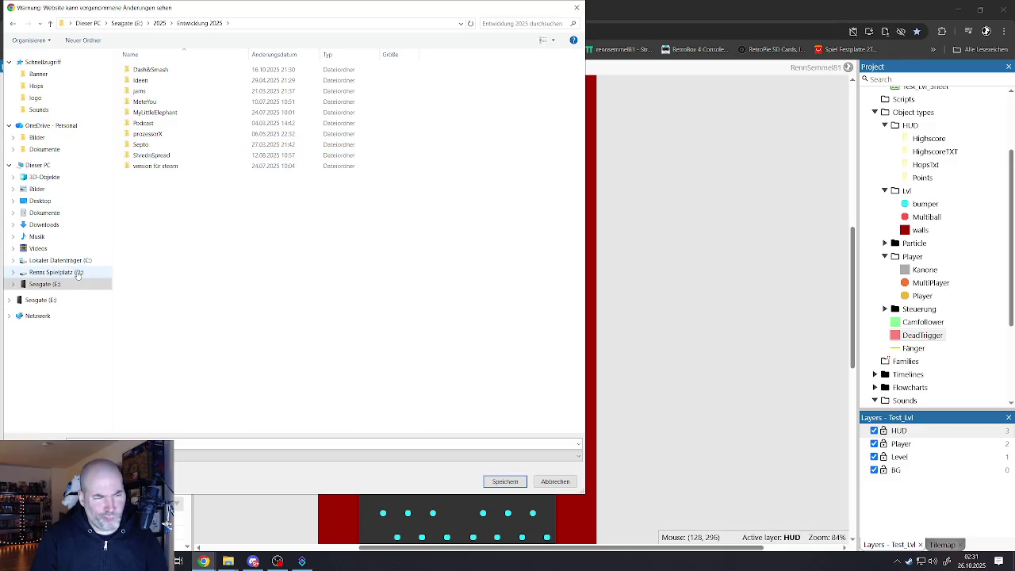
# Create a new folder named Hops there, open it, then cancel the save.
pyautogui.rightClick(167, 205)
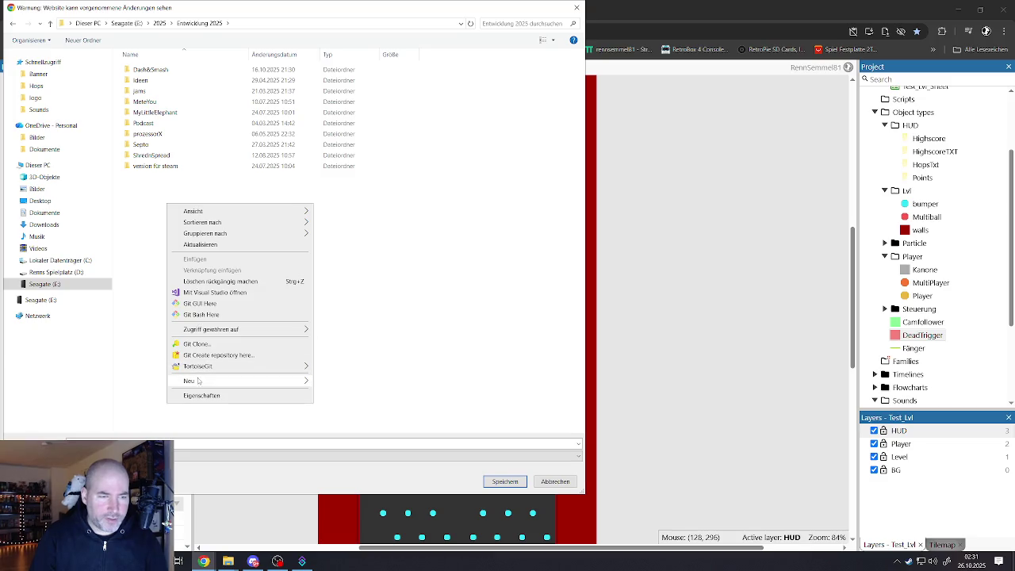
pyautogui.moveTo(198, 382)
pyautogui.click(346, 385)
pyautogui.write('Hops')
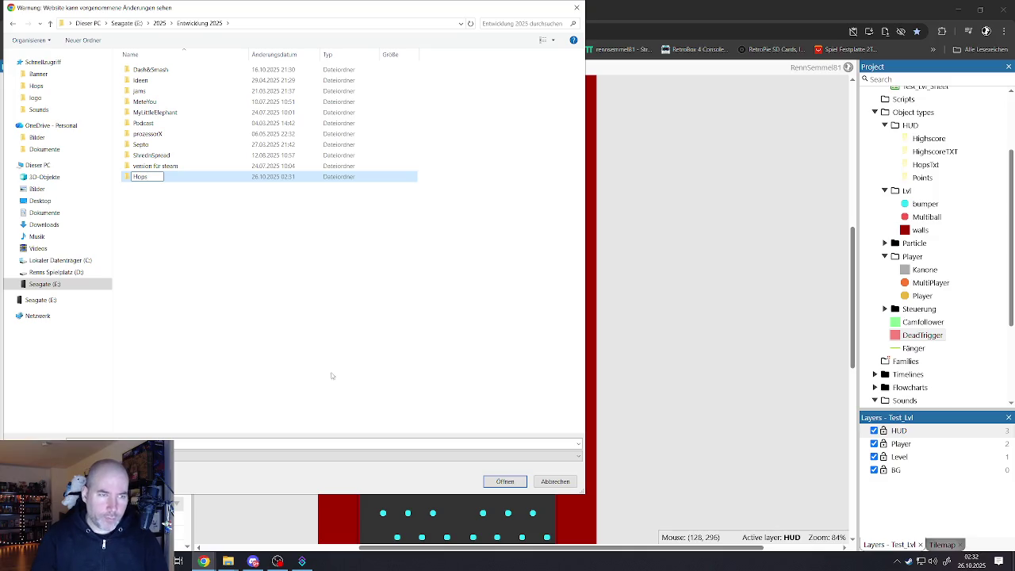
pyautogui.press('Return')
pyautogui.doubleClick(149, 176)
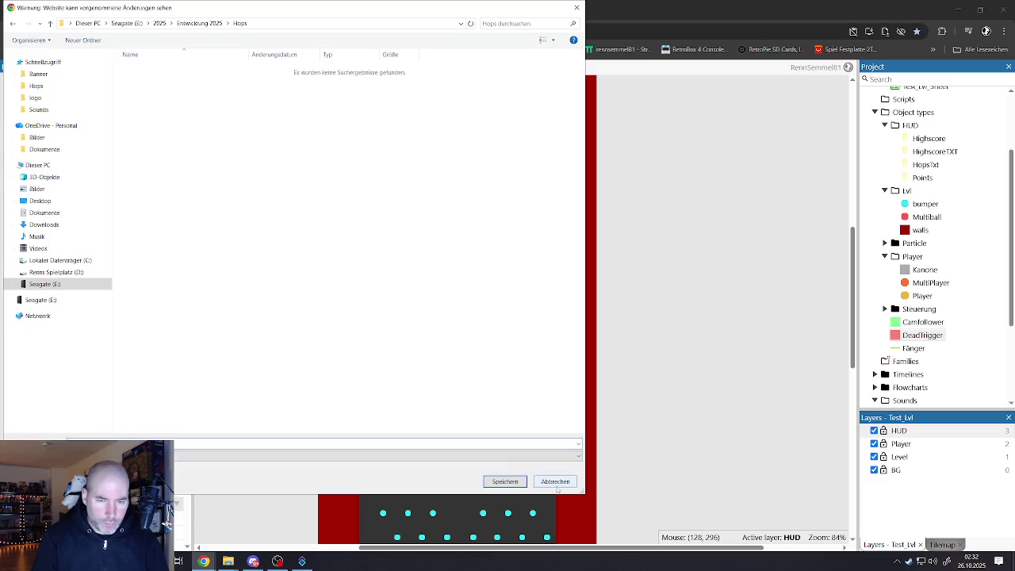
pyautogui.click(504, 482)
# Begin a single-file save, keeping the existing Hops_02.c3p file name unchanged.
pyautogui.click(208, 68)
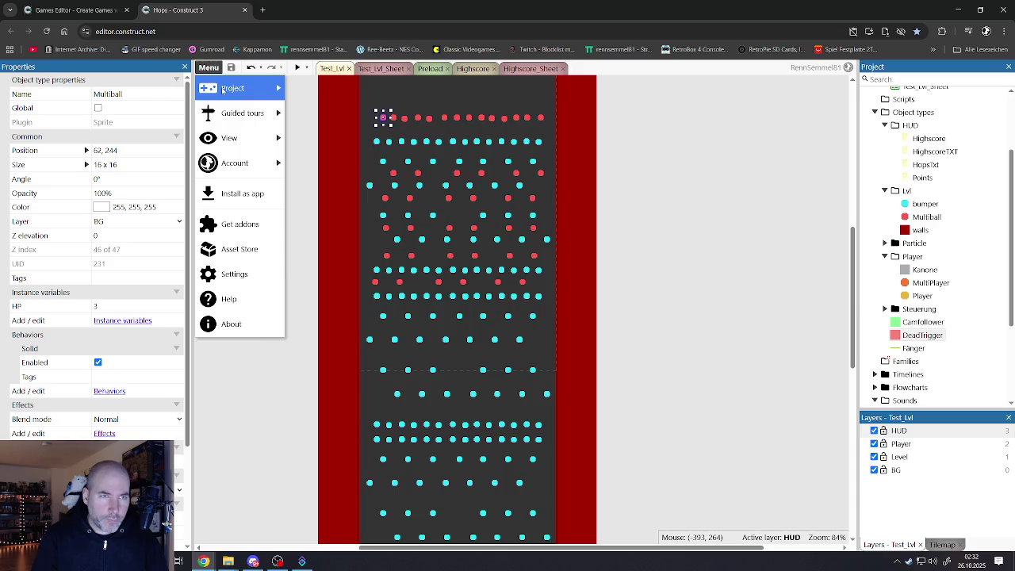
pyautogui.moveTo(233, 88)
pyautogui.moveTo(323, 113)
pyautogui.click(424, 141)
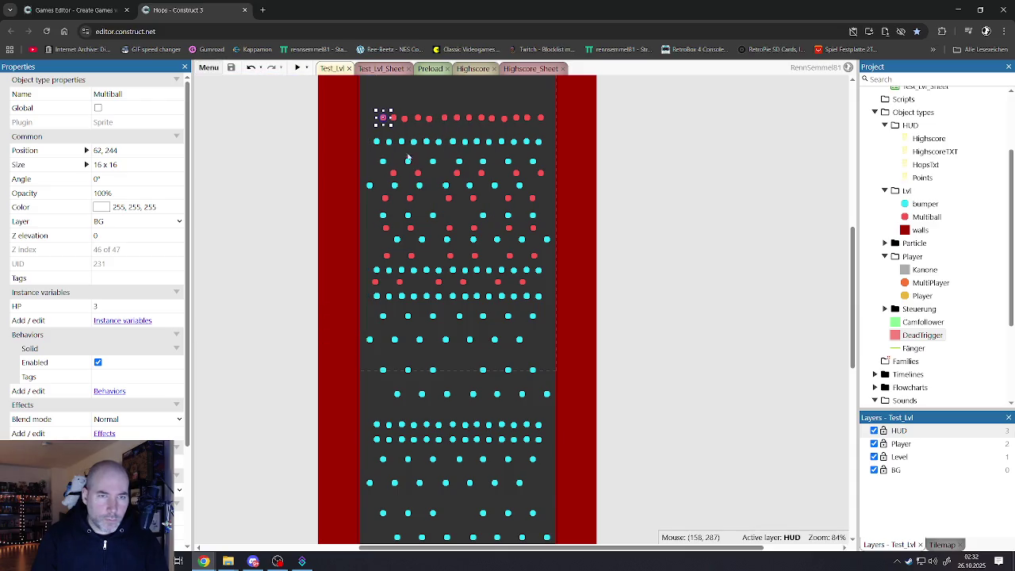
pyautogui.click(156, 92)
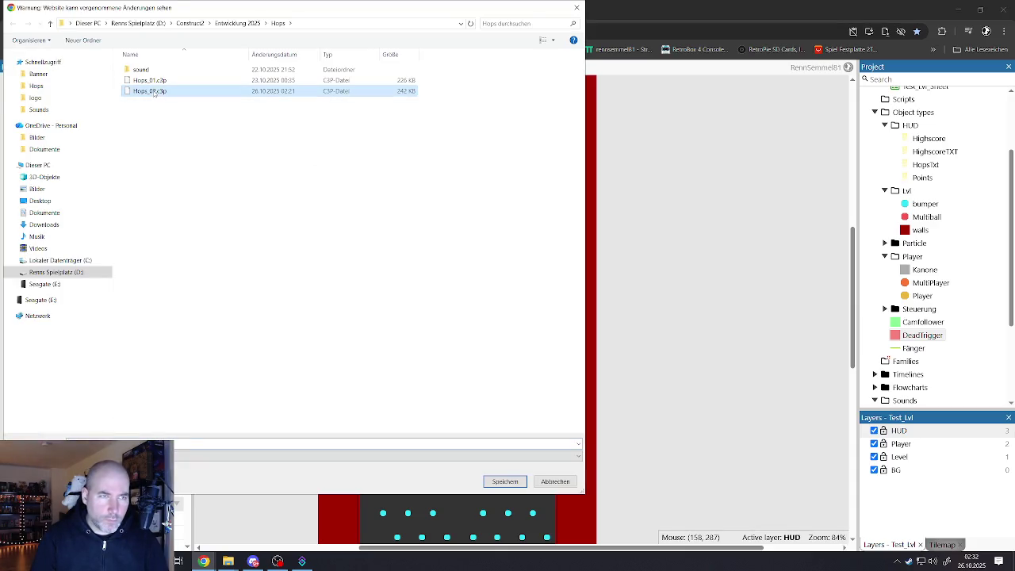
pyautogui.rightClick(154, 92)
pyautogui.click(190, 275)
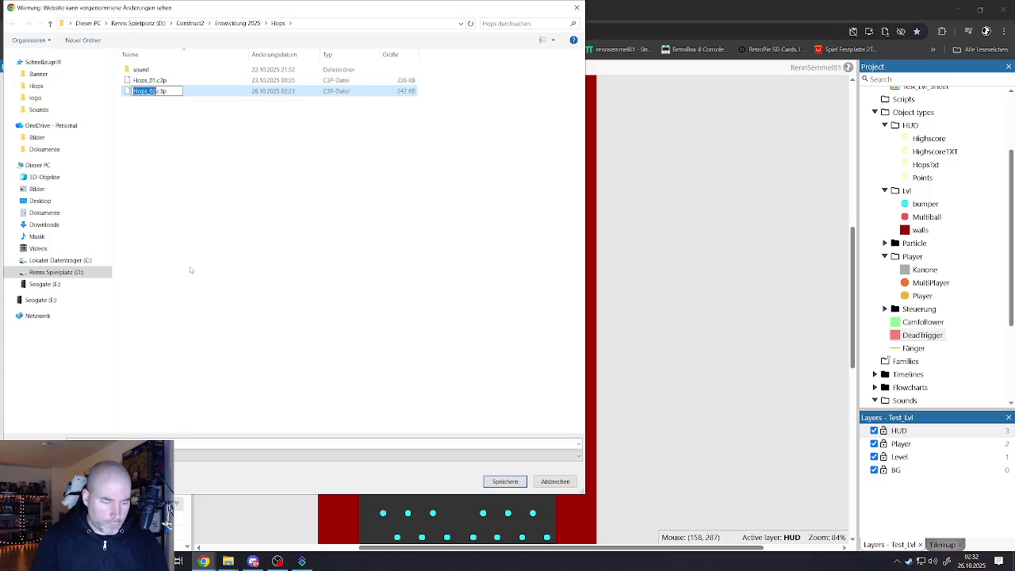
pyautogui.click(196, 244)
# Save the project into Seagate (E:) > 2025 > Entwicklung 2025 > Hops.
pyautogui.click(47, 284)
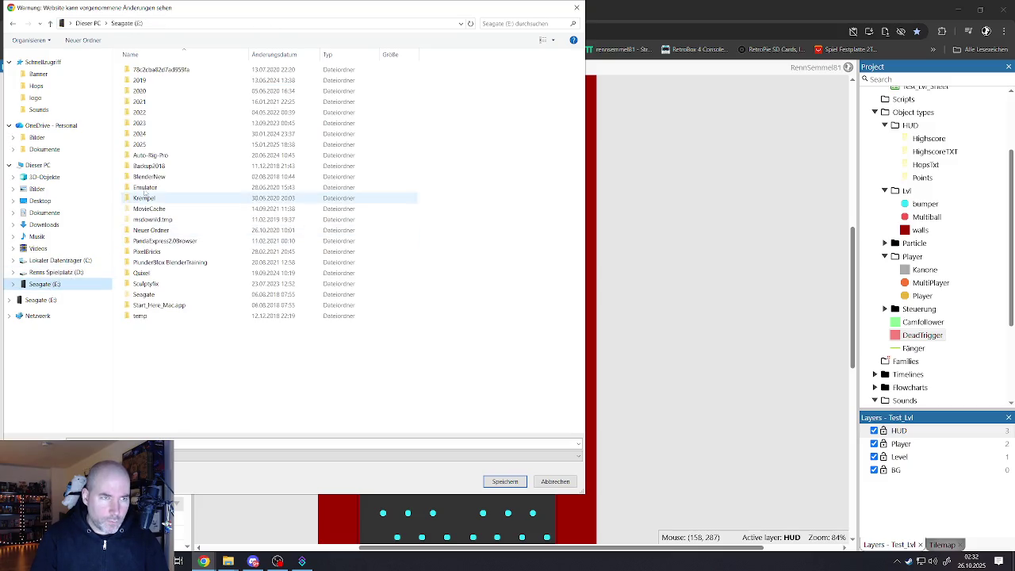
pyautogui.doubleClick(147, 145)
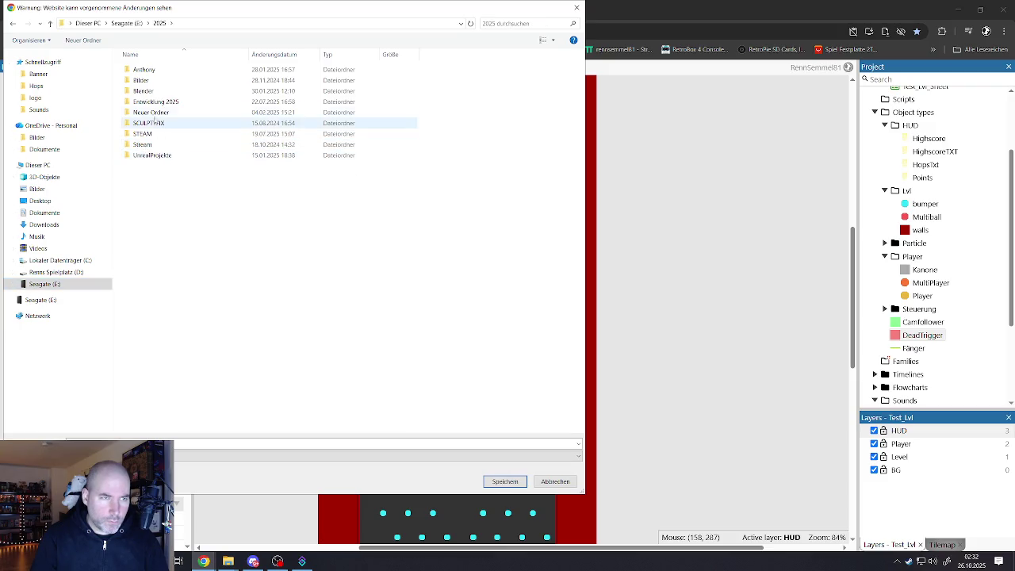
pyautogui.click(152, 104)
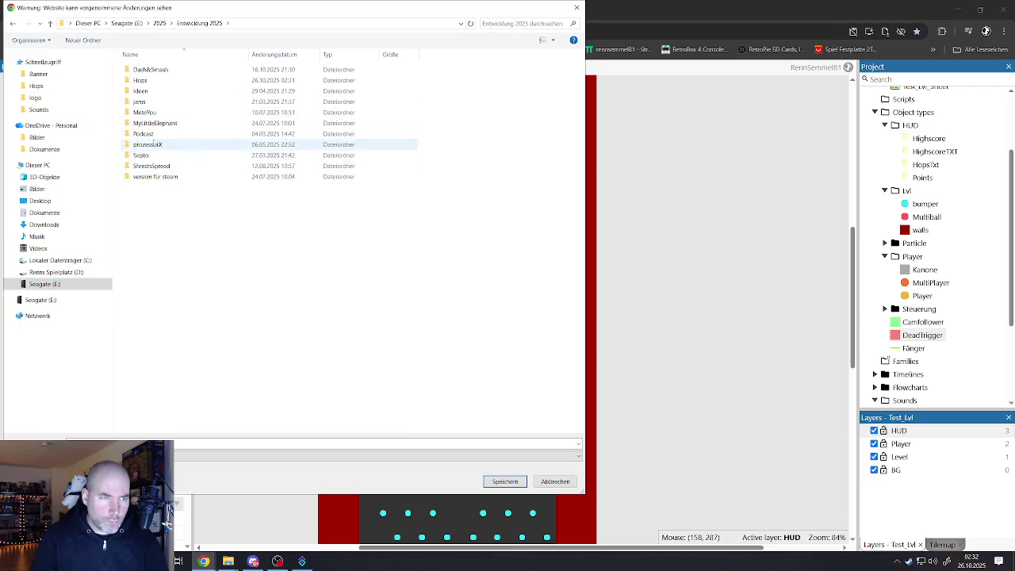
pyautogui.doubleClick(147, 80)
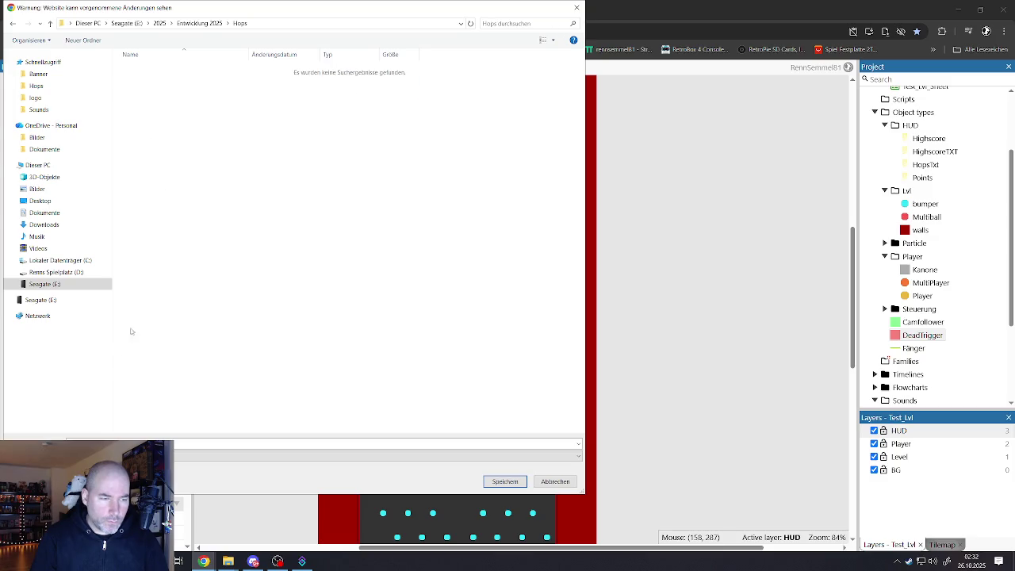
pyautogui.click(508, 483)
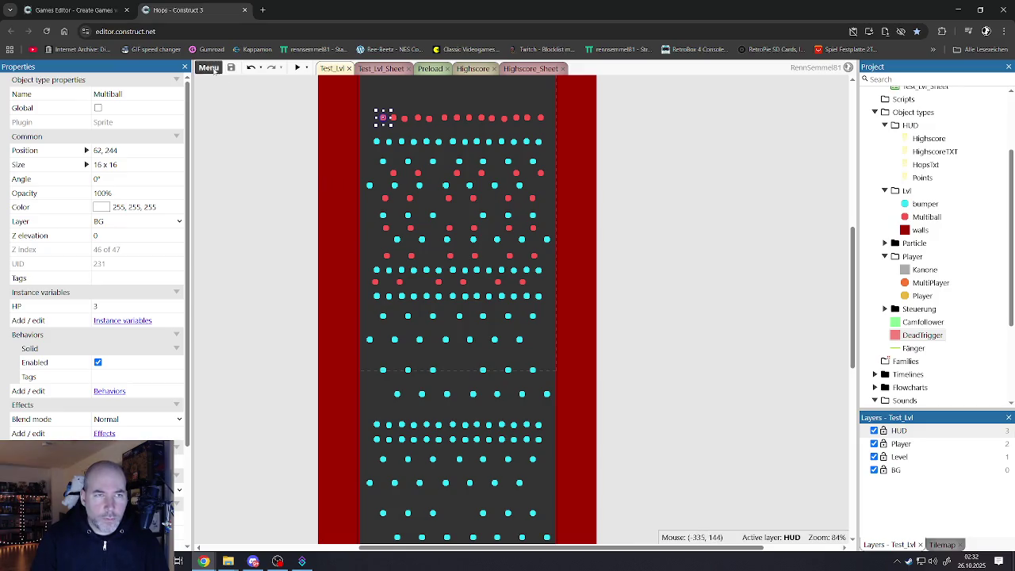
# Cloud-save the project to Google Drive as Hops_02.c3p.
pyautogui.click(212, 69)
pyautogui.moveTo(262, 86)
pyautogui.moveTo(328, 111)
pyautogui.click(414, 121)
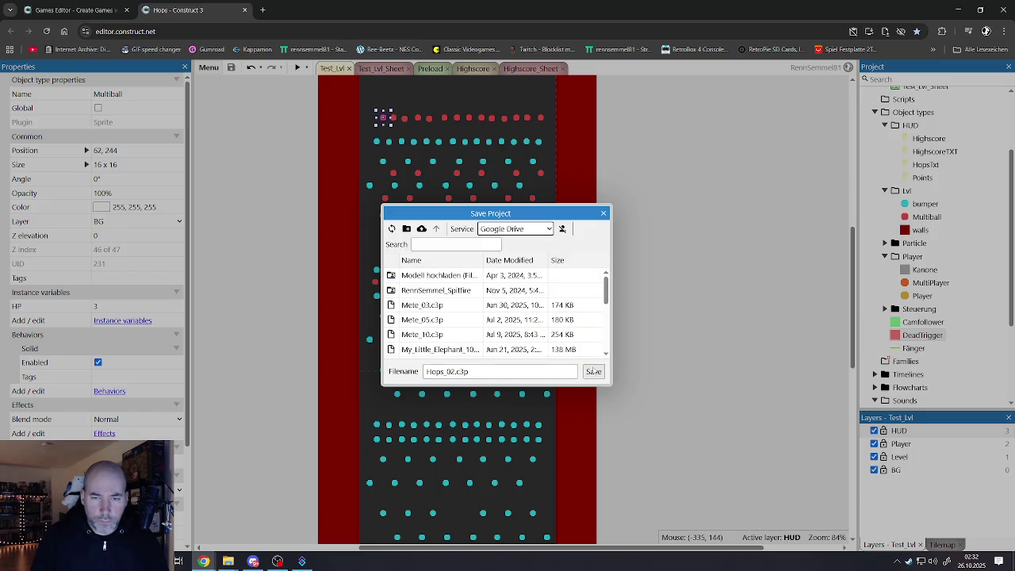
pyautogui.click(594, 372)
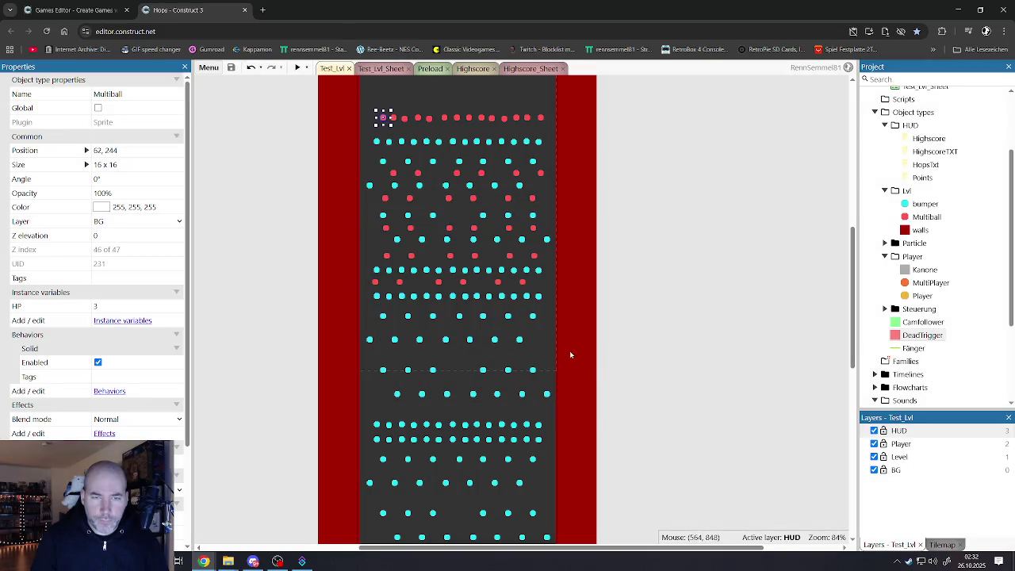
# Reopen the single-file save window showing Hops_02.c3p in the Hops folder.
pyautogui.click(211, 70)
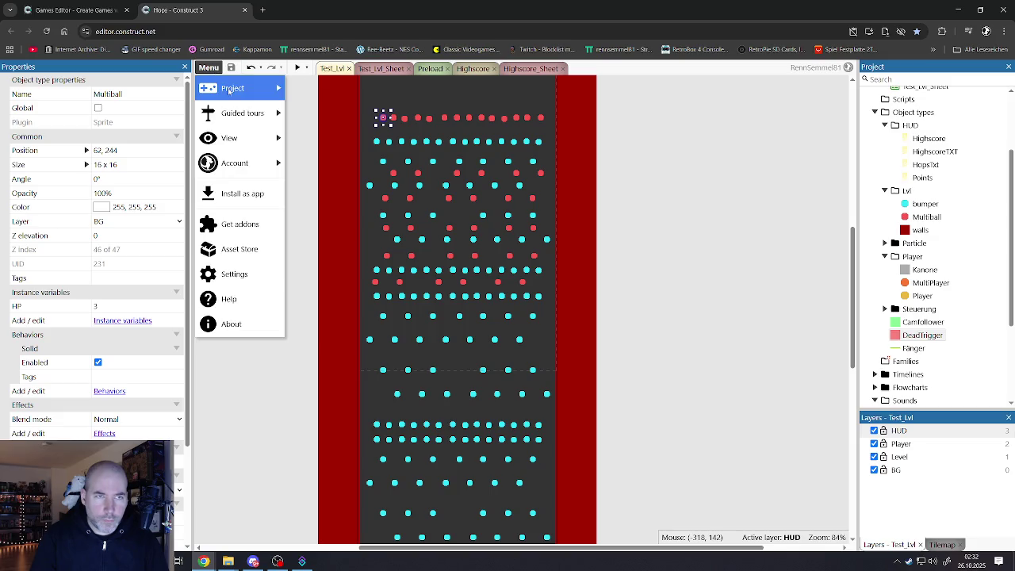
pyautogui.moveTo(233, 88)
pyautogui.moveTo(342, 116)
pyautogui.click(430, 144)
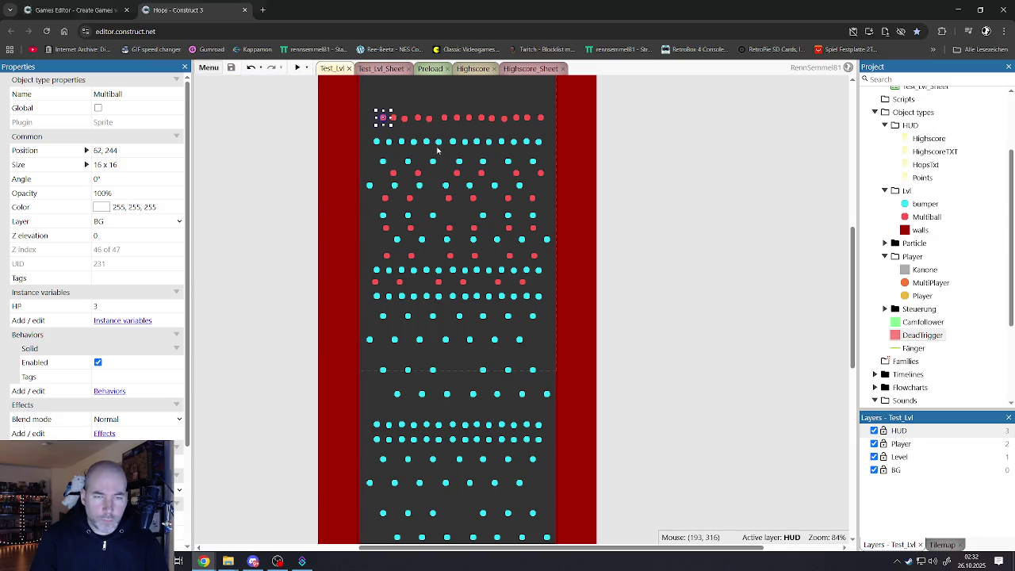